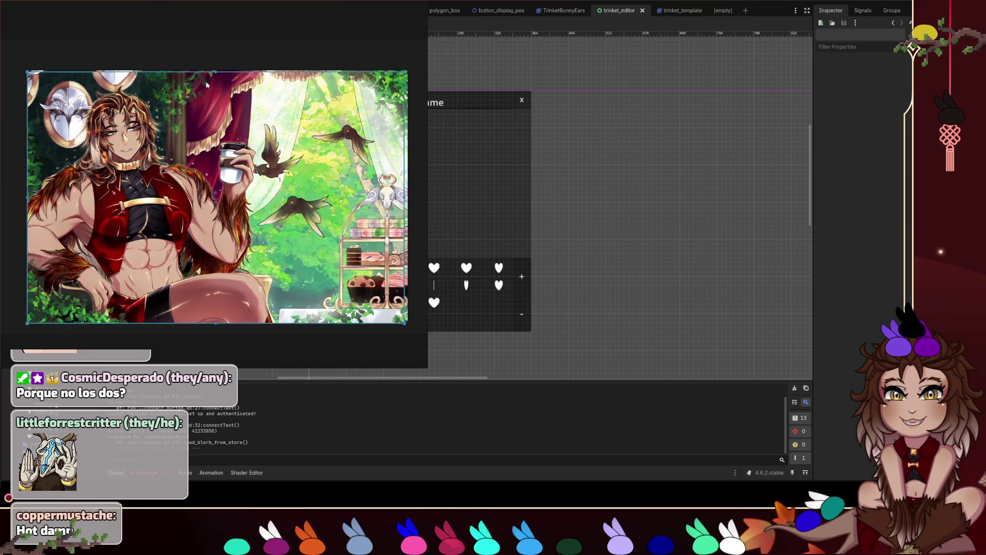
# Step: Stack the duplicate artwork copy over the original in the image viewer
pyautogui.moveTo(220, 270); pyautogui.dragTo(215, 353)
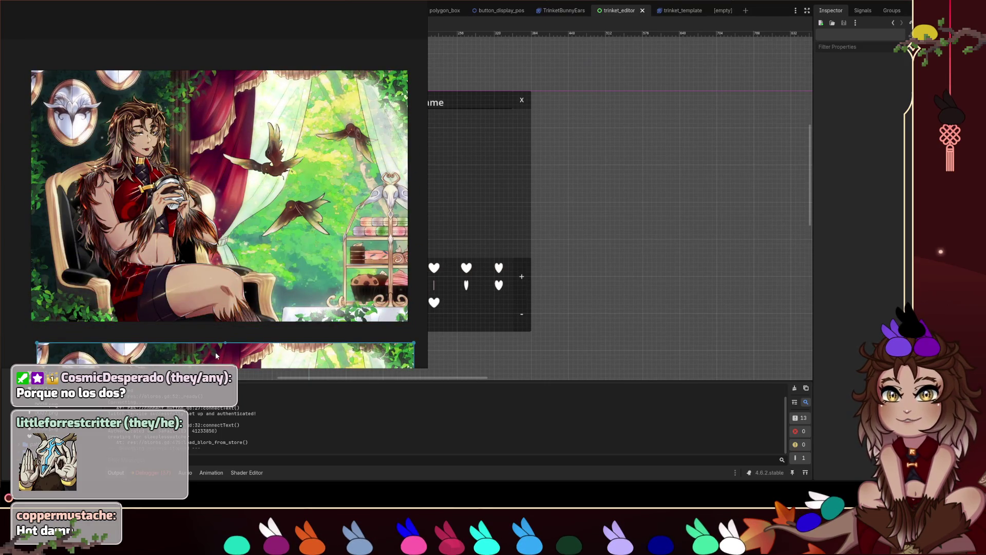
pyautogui.moveTo(215, 353)
pyautogui.mouseDown()
pyautogui.moveTo(235, 149)
pyautogui.moveTo(215, 79)
pyautogui.moveTo(409, 82)
pyautogui.moveTo(220, 86)
pyautogui.mouseUp()
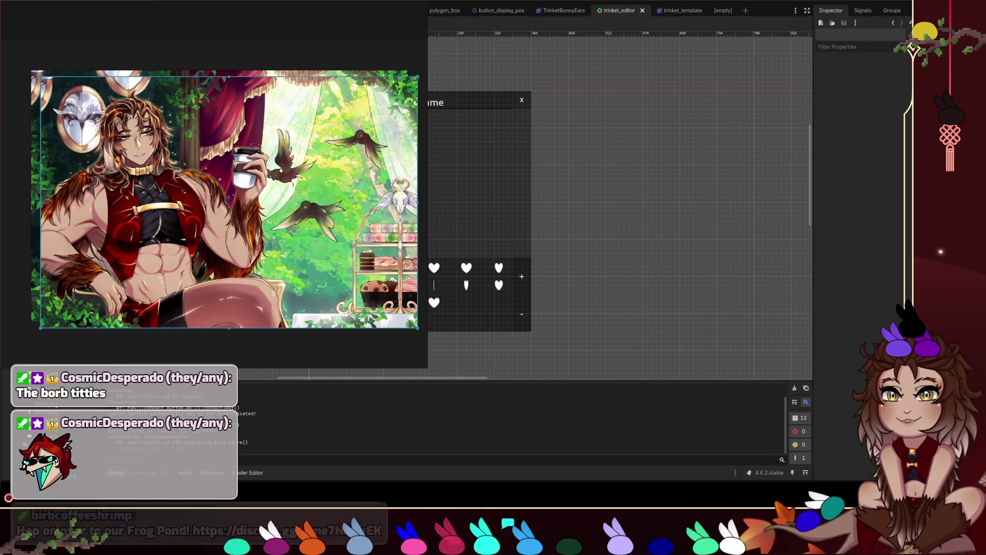
pyautogui.moveTo(258, 102)
pyautogui.mouseDown()
pyautogui.moveTo(342, 129)
pyautogui.moveTo(300, 127)
pyautogui.moveTo(290, 116)
pyautogui.mouseUp()
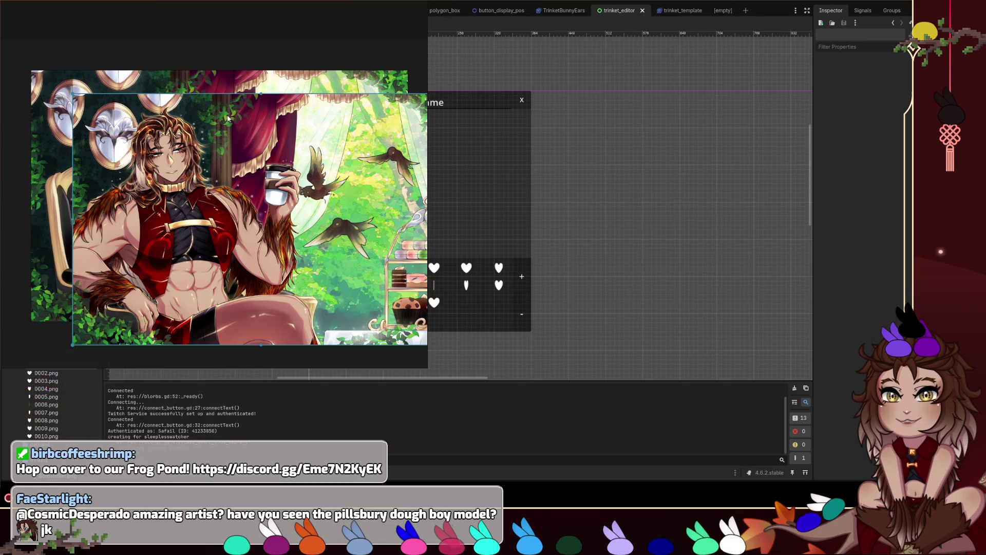
# Step: Delete the top artwork copy and close the running project window with F8
pyautogui.press('Delete')
pyautogui.click(219, 125)
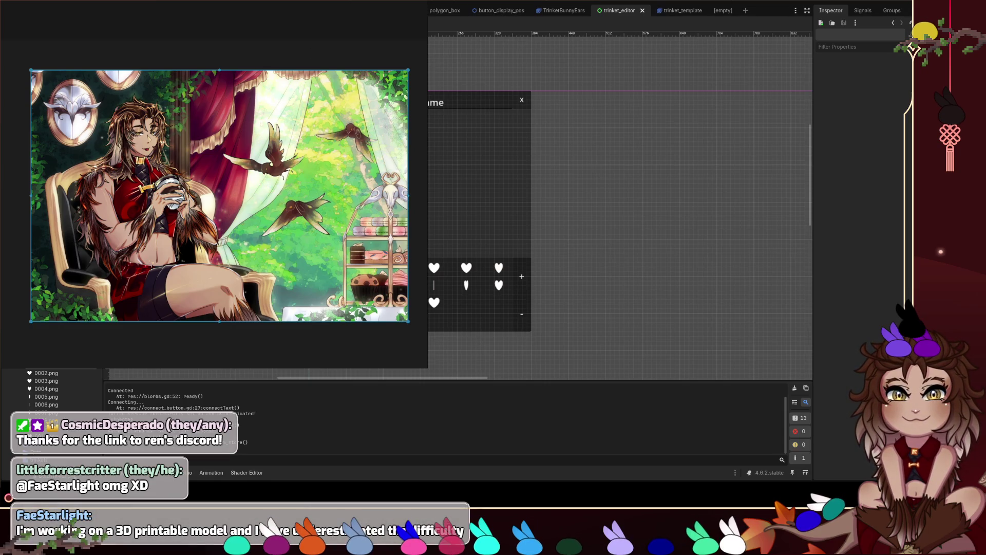
pyautogui.press('F8')
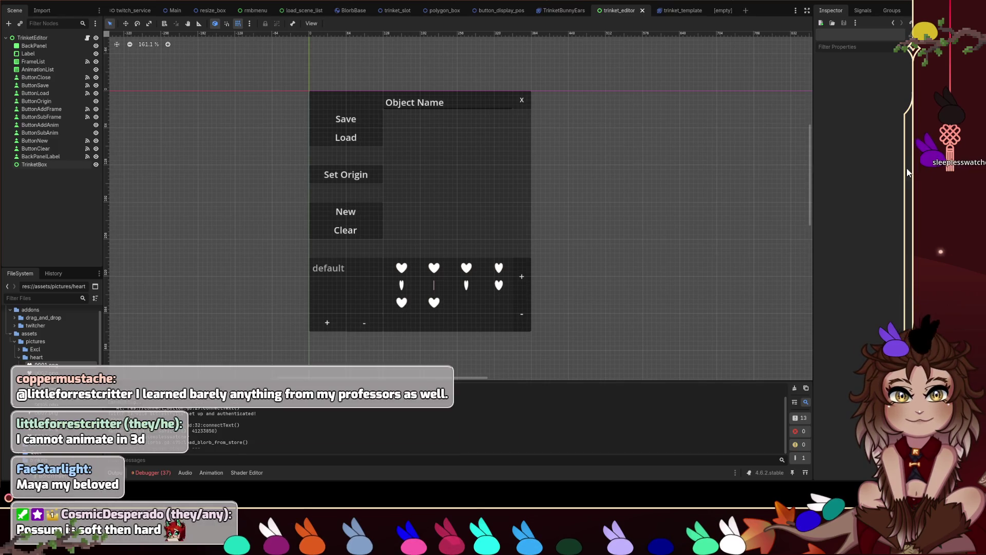
pyautogui.moveTo(928, 348); pyautogui.dragTo(719, 215)
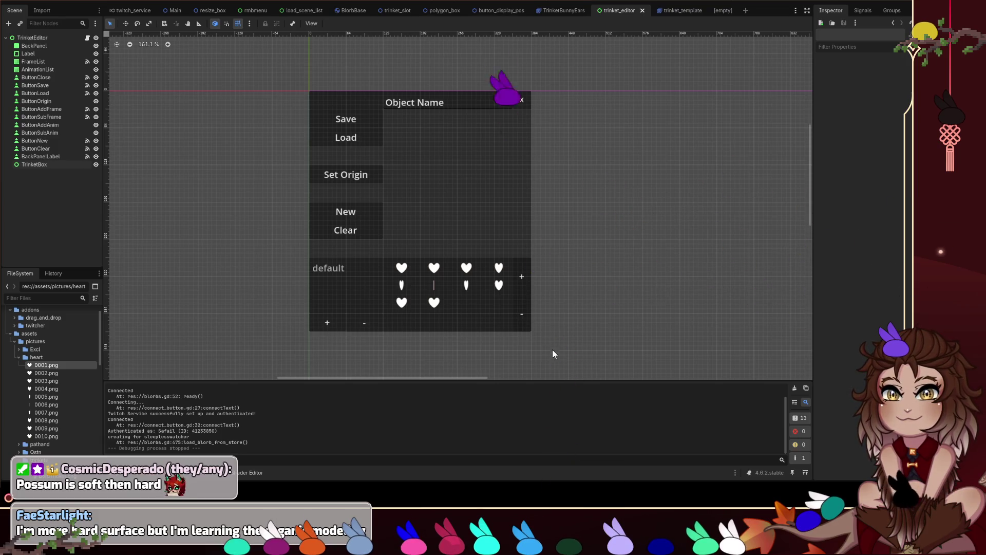
pyautogui.moveTo(924, 459)
pyautogui.mouseDown()
pyautogui.moveTo(938, 288)
pyautogui.moveTo(895, 314)
pyautogui.mouseUp()
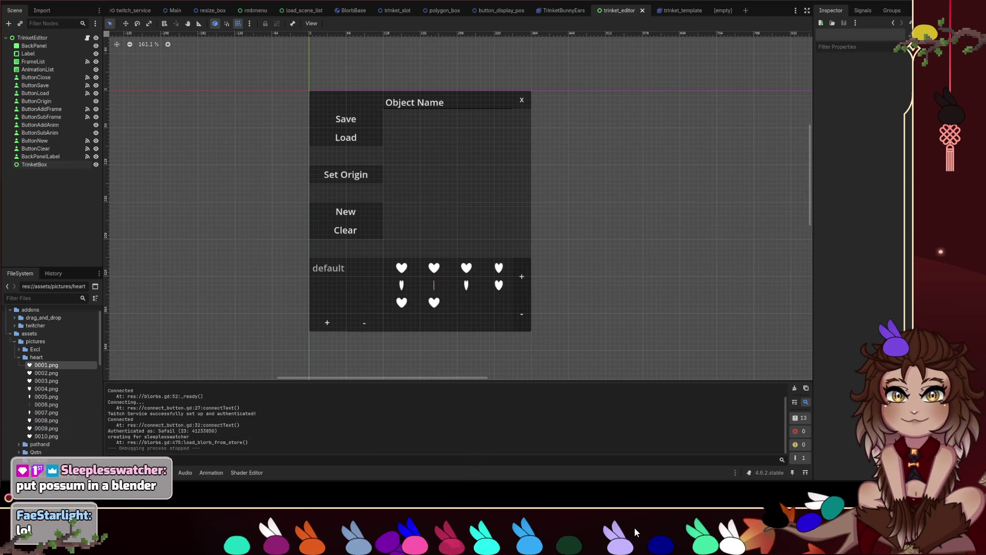
pyautogui.moveTo(390, 541)
pyautogui.mouseDown()
pyautogui.moveTo(388, 470)
pyautogui.moveTo(377, 453)
pyautogui.moveTo(449, 359)
pyautogui.moveTo(495, 353)
pyautogui.moveTo(553, 385)
pyautogui.moveTo(571, 374)
pyautogui.moveTo(593, 461)
pyautogui.moveTo(601, 403)
pyautogui.mouseUp()
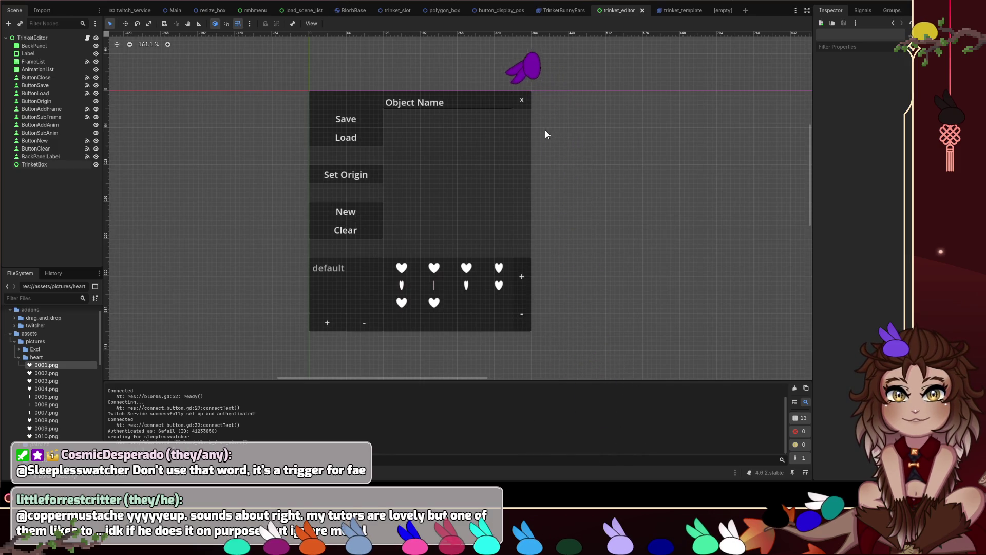
pyautogui.moveTo(517, 147)
pyautogui.mouseDown()
pyautogui.moveTo(561, 359)
pyautogui.moveTo(591, 221)
pyautogui.moveTo(623, 183)
pyautogui.moveTo(546, 398)
pyautogui.moveTo(570, 328)
pyautogui.mouseUp()
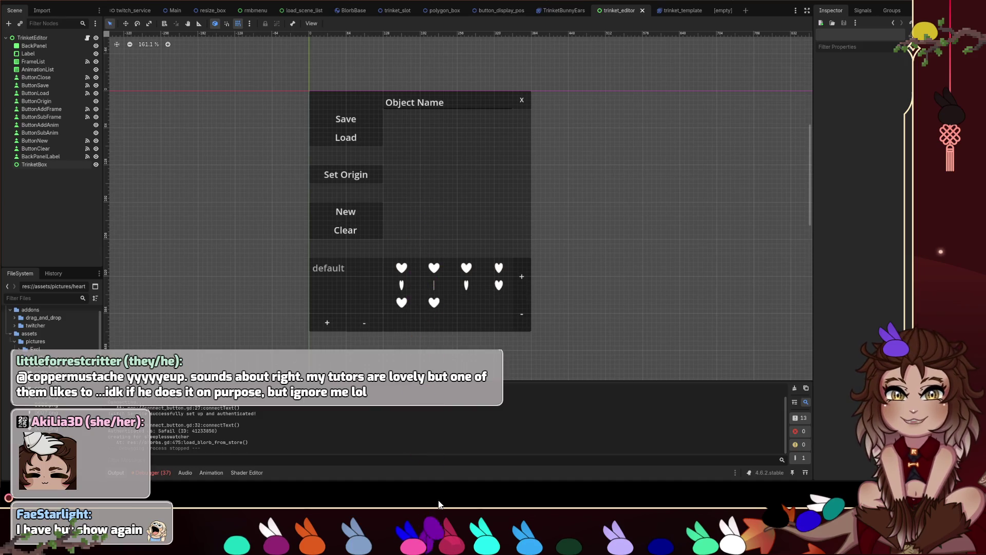
pyautogui.moveTo(474, 516); pyautogui.dragTo(519, 411)
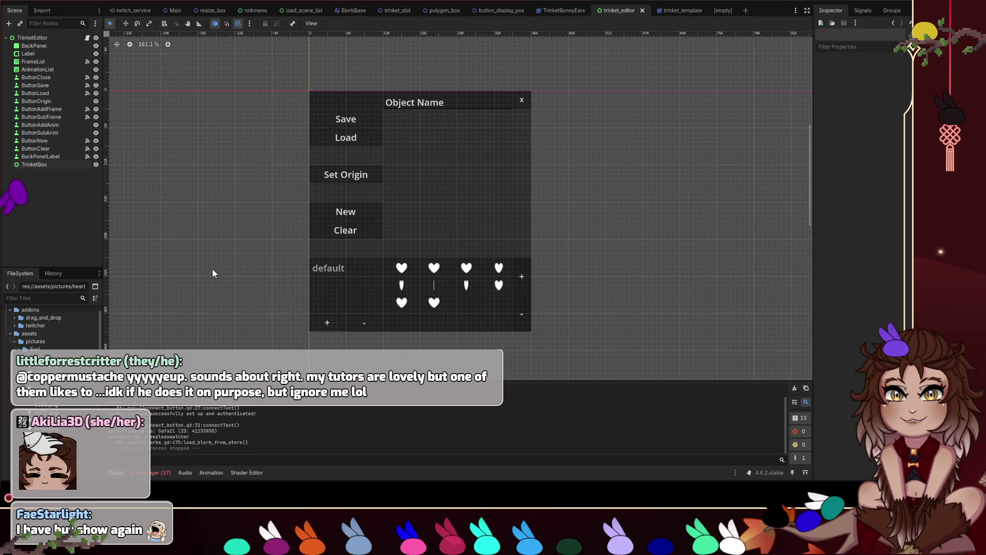
pyautogui.moveTo(35, 532)
pyautogui.mouseDown()
pyautogui.moveTo(605, 407)
pyautogui.moveTo(457, 416)
pyautogui.moveTo(360, 524)
pyautogui.moveTo(324, 525)
pyautogui.moveTo(333, 506)
pyautogui.moveTo(603, 410)
pyautogui.moveTo(580, 425)
pyautogui.moveTo(593, 430)
pyautogui.moveTo(598, 419)
pyautogui.mouseUp()
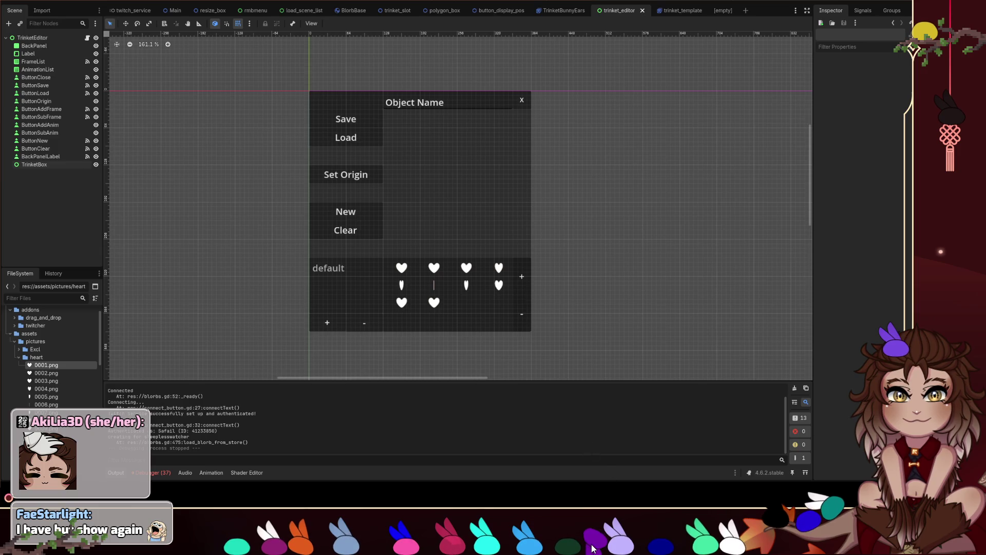
pyautogui.moveTo(596, 536); pyautogui.dragTo(609, 473)
pyautogui.moveTo(605, 546)
pyautogui.mouseDown()
pyautogui.moveTo(590, 421)
pyautogui.moveTo(599, 501)
pyautogui.mouseUp()
pyautogui.moveTo(598, 550); pyautogui.dragTo(589, 425)
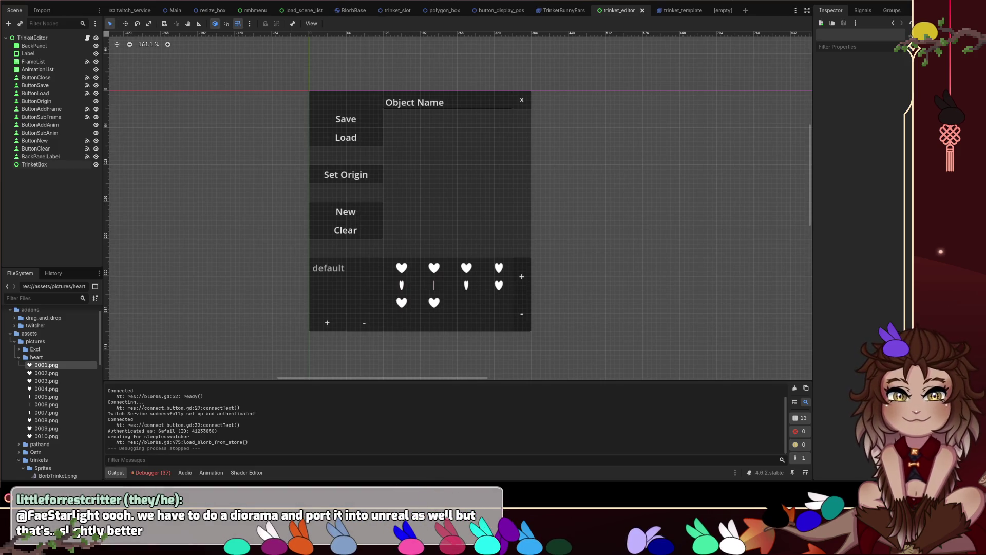
pyautogui.moveTo(506, 537)
pyautogui.mouseDown()
pyautogui.moveTo(508, 475)
pyautogui.moveTo(565, 475)
pyautogui.moveTo(596, 518)
pyautogui.moveTo(630, 517)
pyautogui.mouseUp()
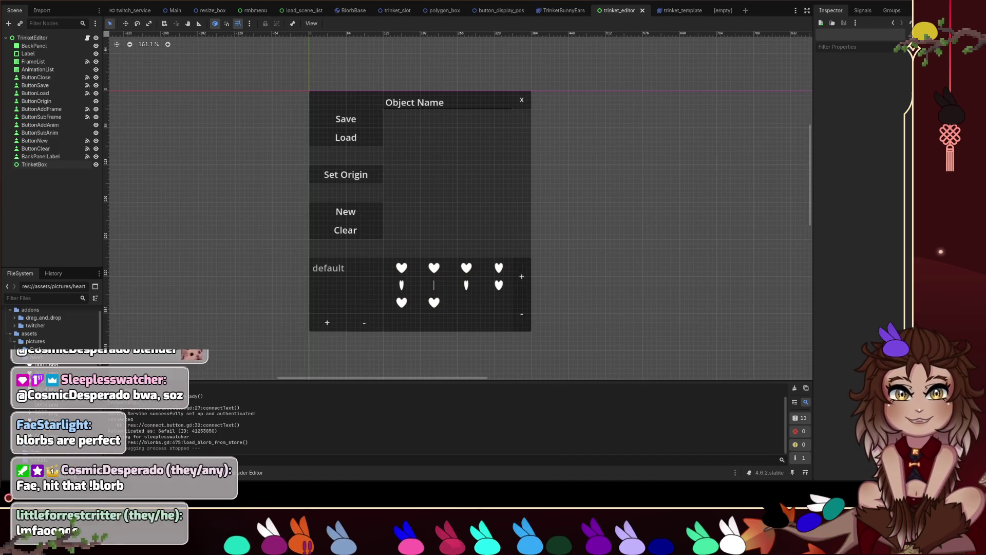
# Step: Run the project and open the trinket editor in the game window
pyautogui.click(779, 4)
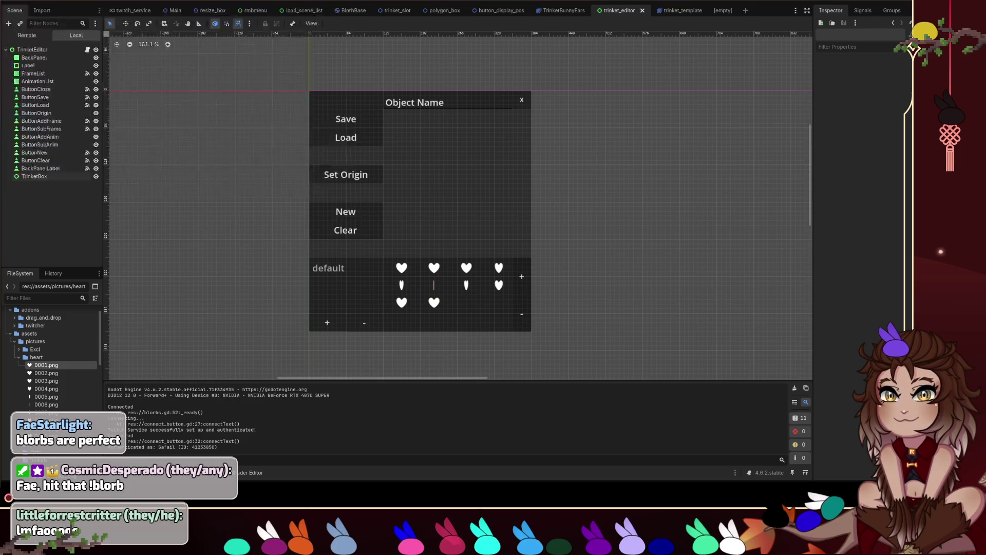
pyautogui.click(21, 97)
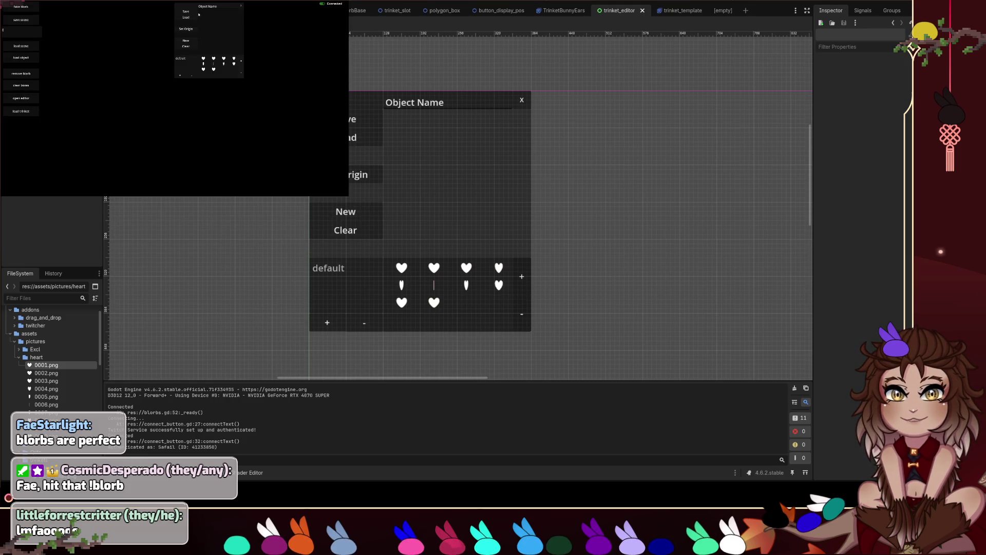
# Step: Move the Object Name panel to the lower left and load a saved object into the preview
pyautogui.moveTo(184, 5)
pyautogui.mouseDown()
pyautogui.moveTo(174, 37)
pyautogui.moveTo(117, 40)
pyautogui.mouseUp()
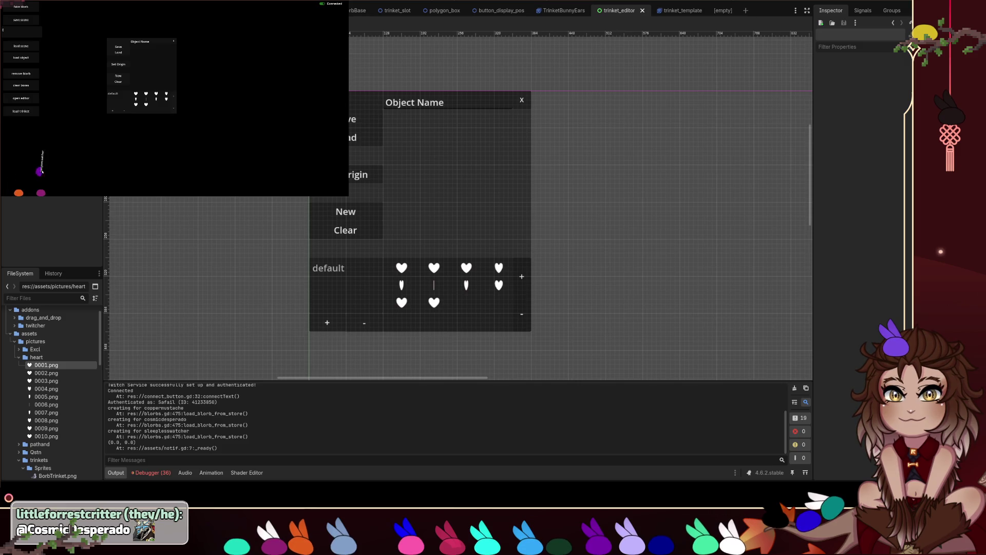
pyautogui.click(110, 54)
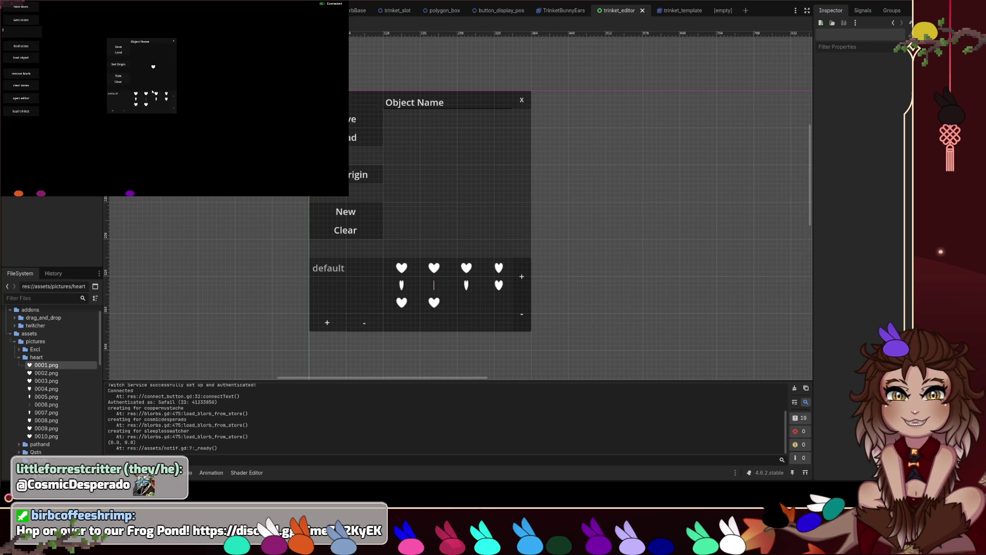
# Step: Preview several heart frames from the default sprite set, ending on the first one
pyautogui.click(146, 104)
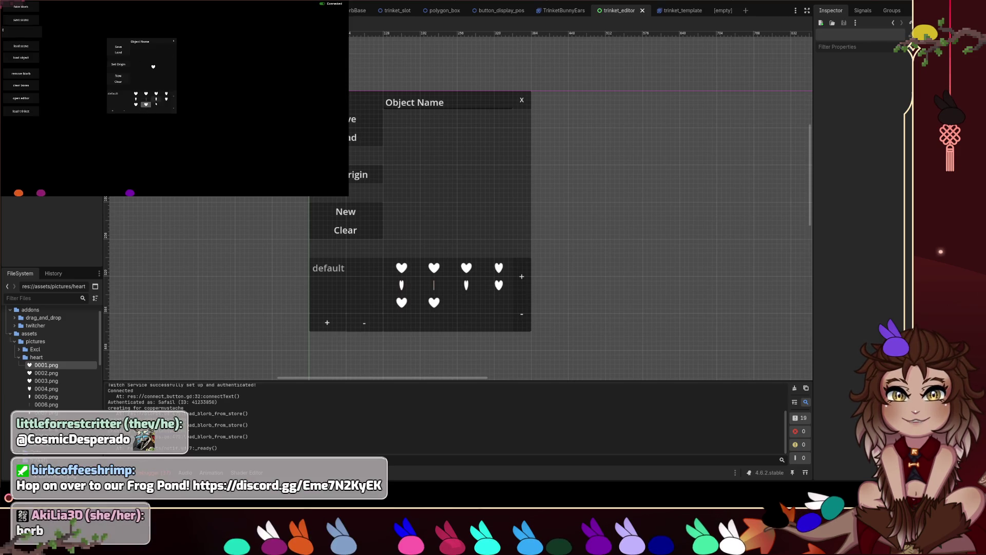
pyautogui.click(137, 99)
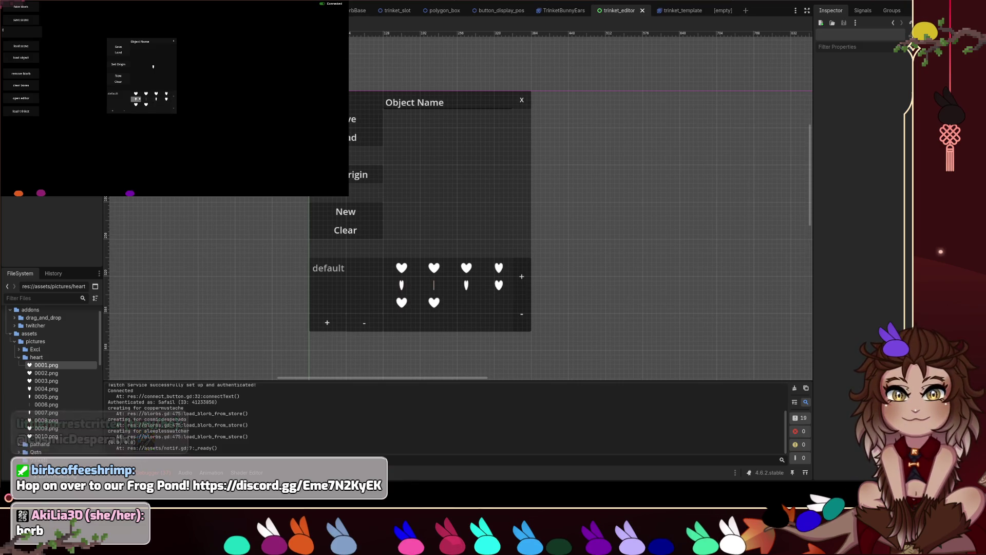
pyautogui.click(155, 101)
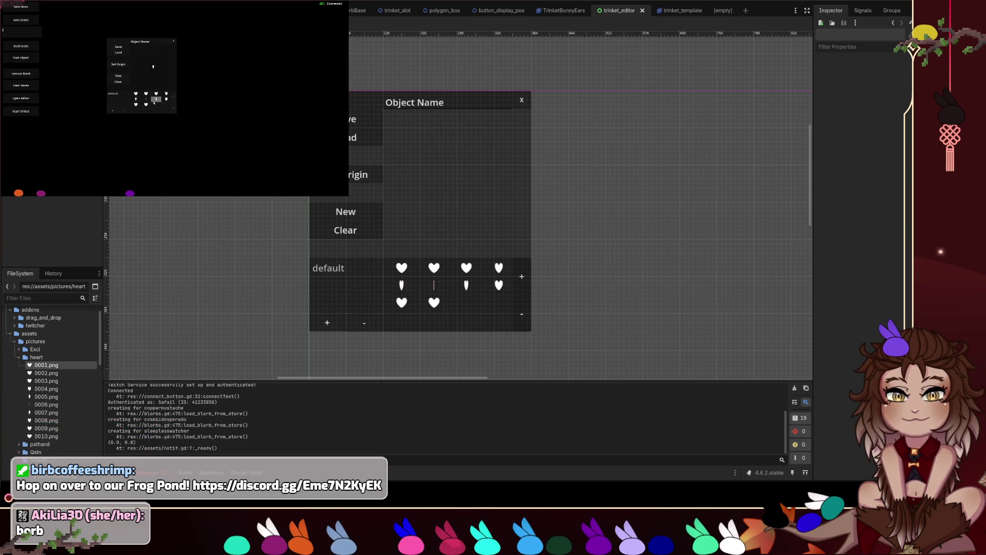
pyautogui.click(135, 94)
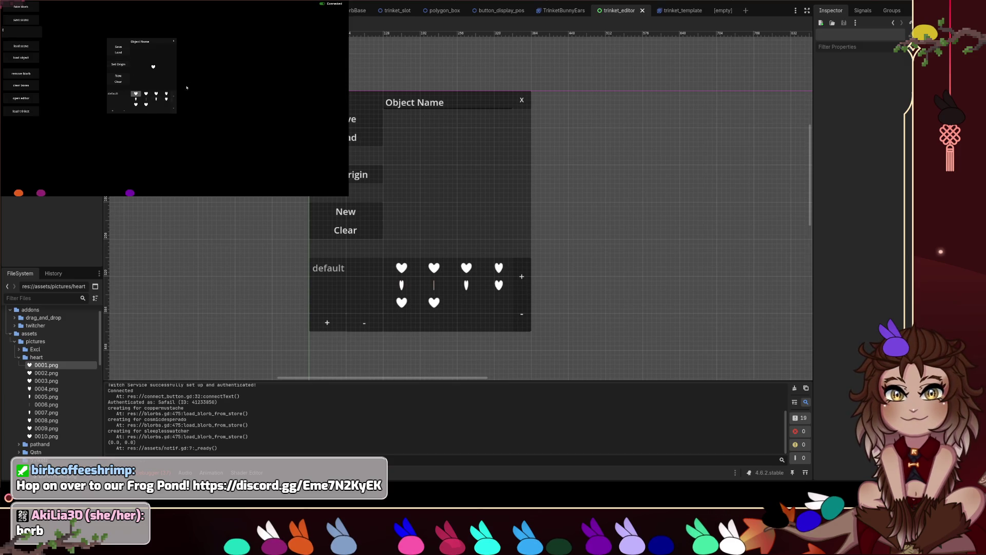
# Step: Reposition the Object Name panel and make its name label editable
pyautogui.click(128, 38)
pyautogui.click(127, 39)
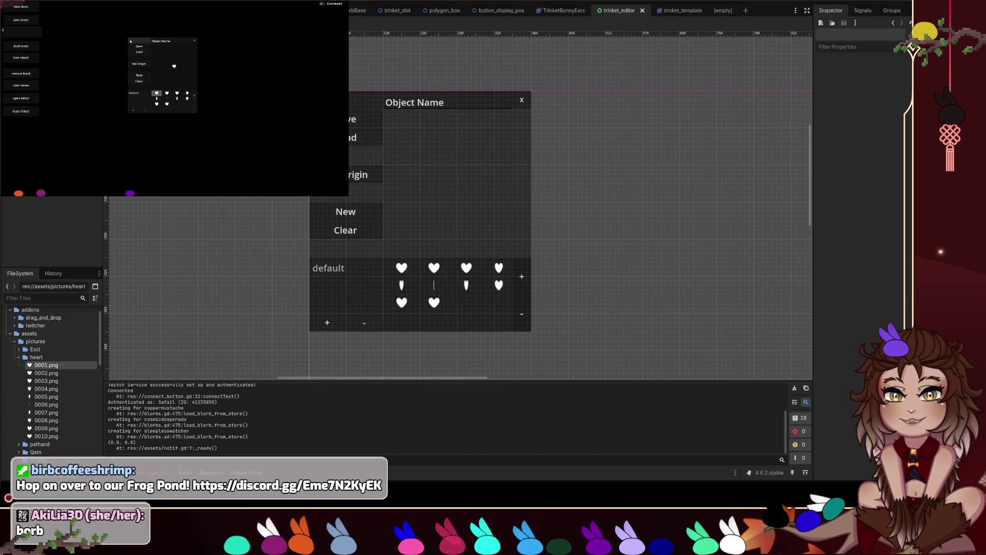
pyautogui.click(179, 41)
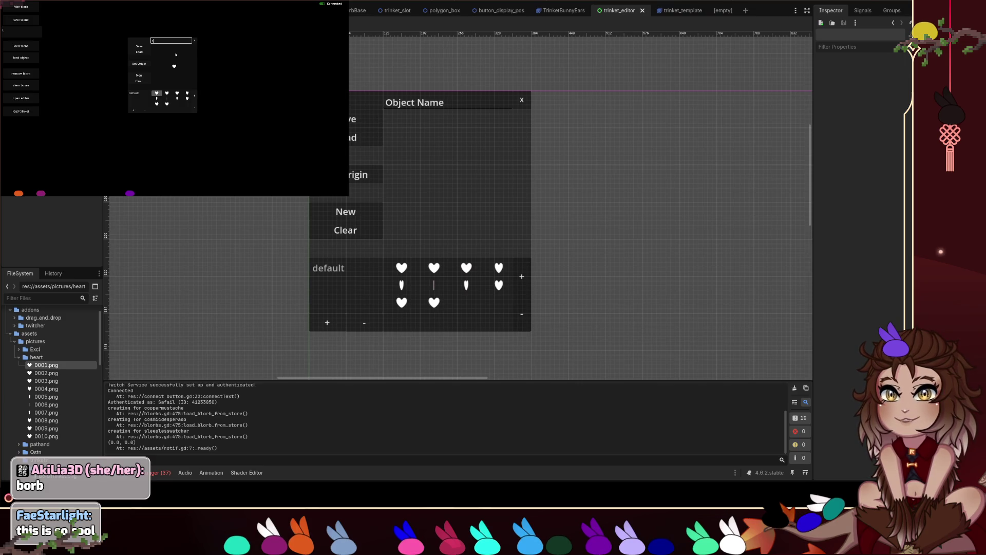
pyautogui.moveTo(158, 47)
pyautogui.mouseDown()
pyautogui.moveTo(97, 49)
pyautogui.moveTo(121, 38)
pyautogui.moveTo(151, 49)
pyautogui.moveTo(131, 47)
pyautogui.mouseUp()
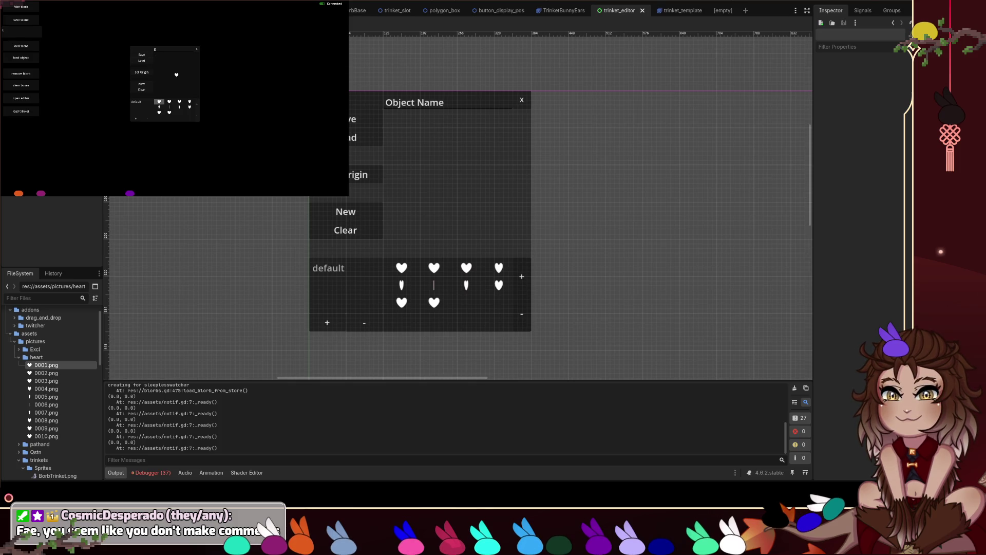
# Step: Leave the running trinket editor game window with Alt+Tab
pyautogui.hotkey('alt', 'Tab')
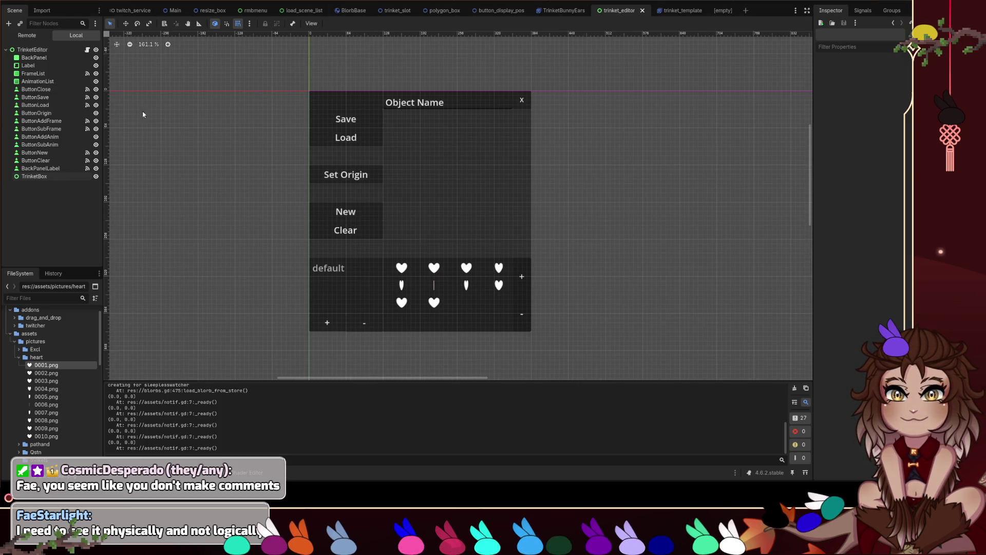
pyautogui.click(87, 50)
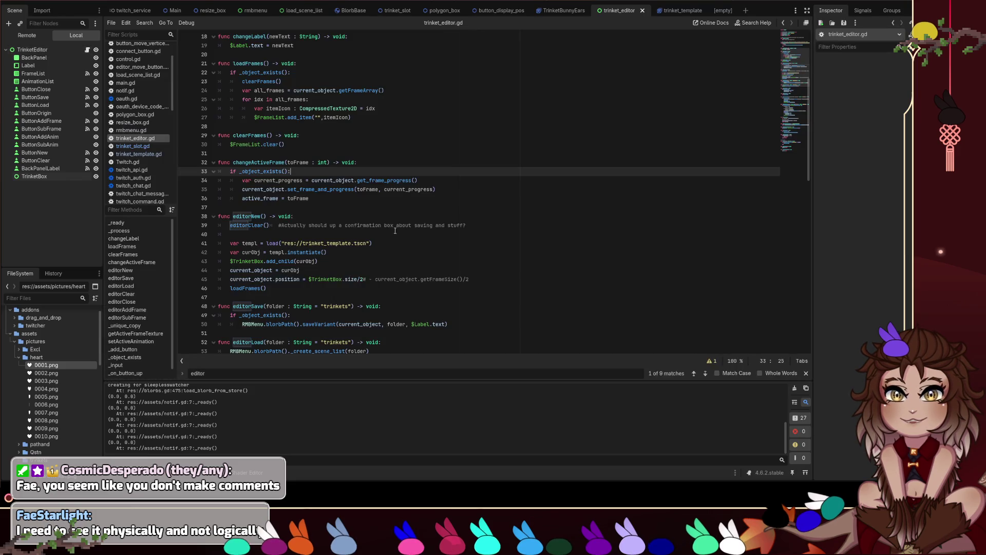
pyautogui.moveTo(466, 224); pyautogui.dragTo(278, 226)
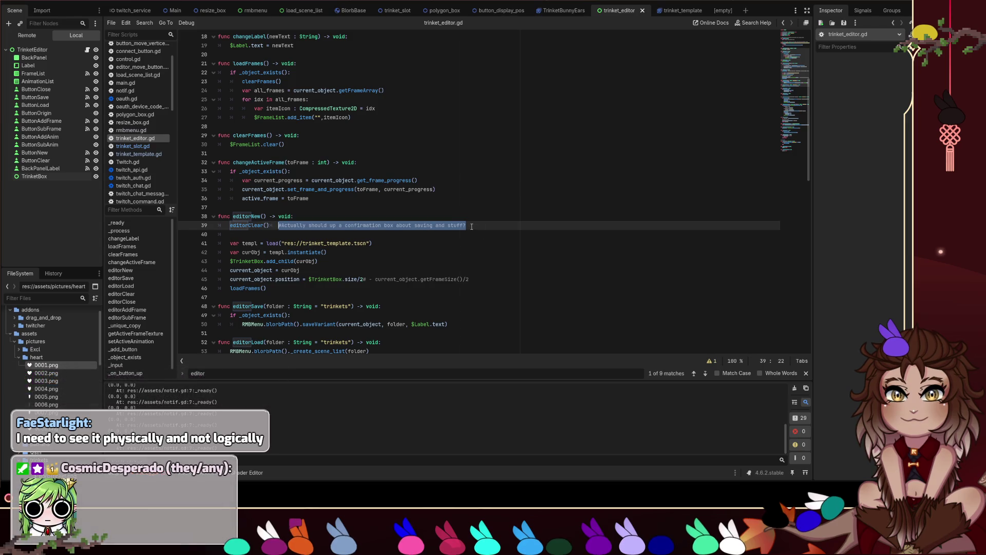
pyautogui.scroll(6, 489, 226)
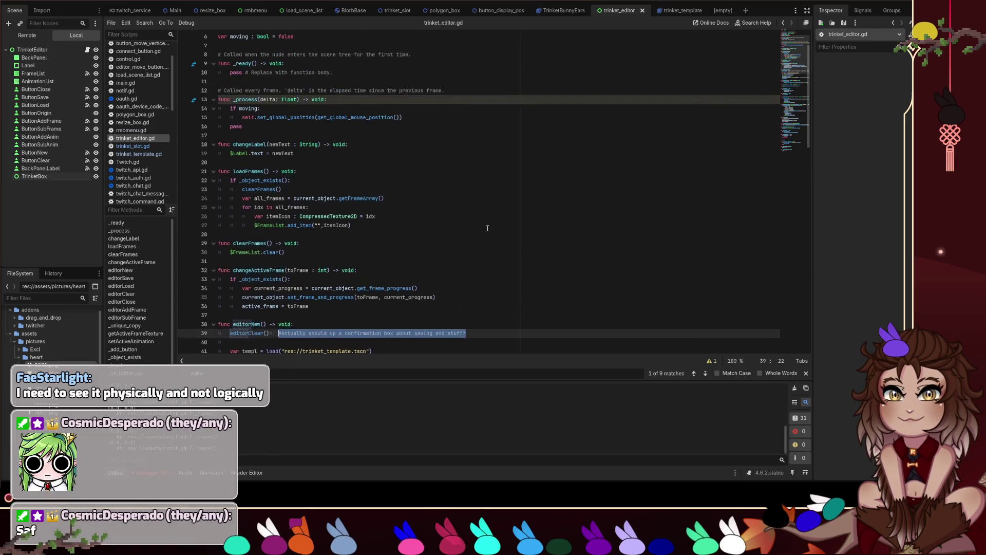
pyautogui.scroll(-3, 492, 225)
pyautogui.scroll(3, 494, 215)
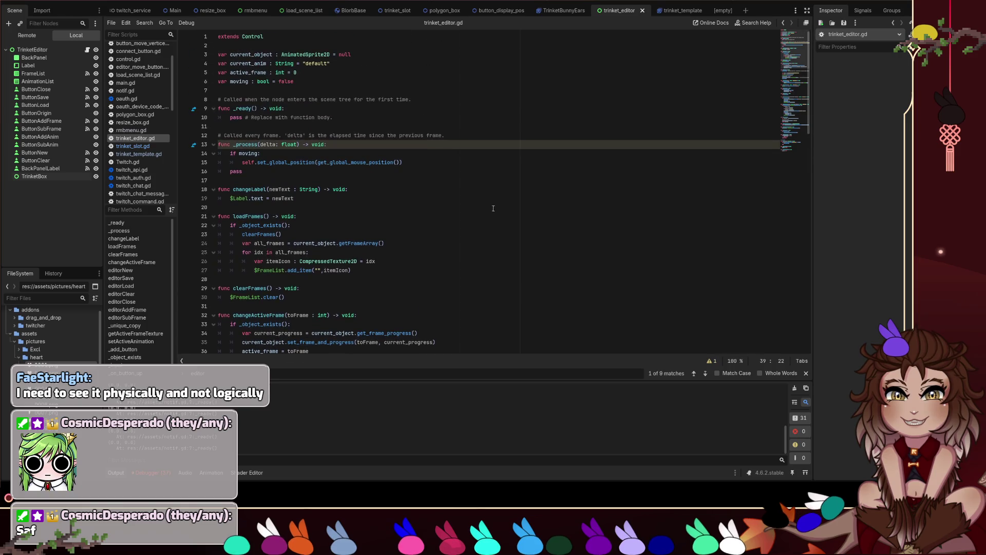
pyautogui.press('Down')
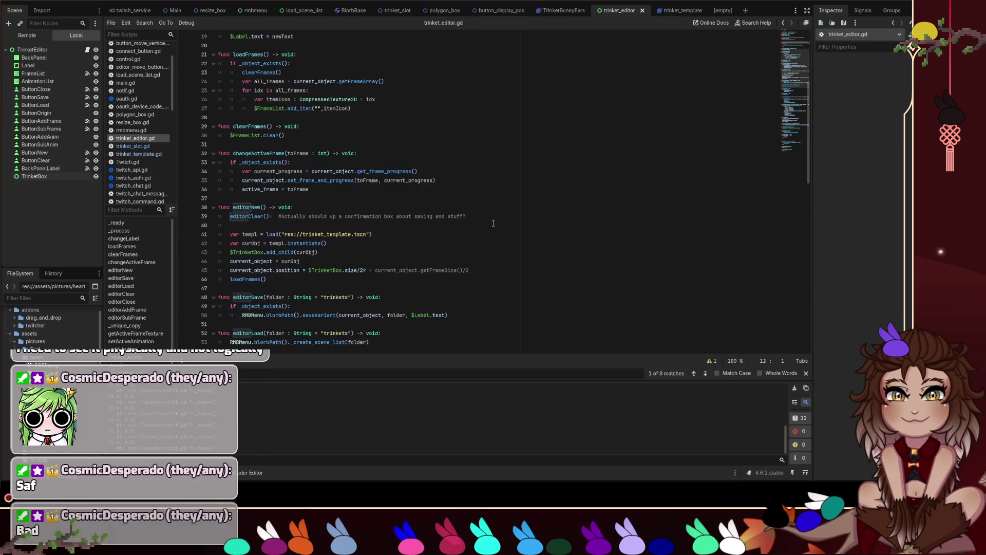
pyautogui.scroll(-15, 511, 224)
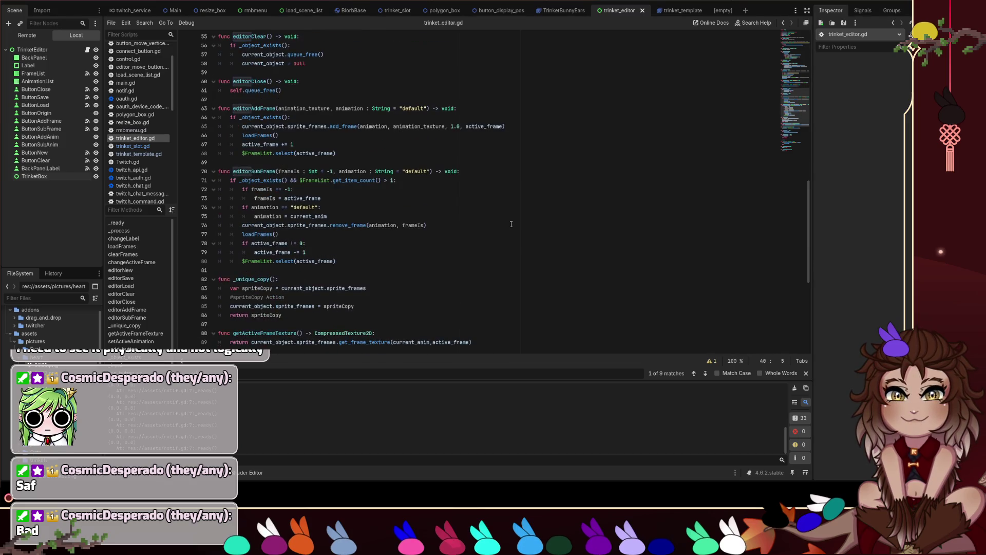
pyautogui.scroll(-4, 510, 222)
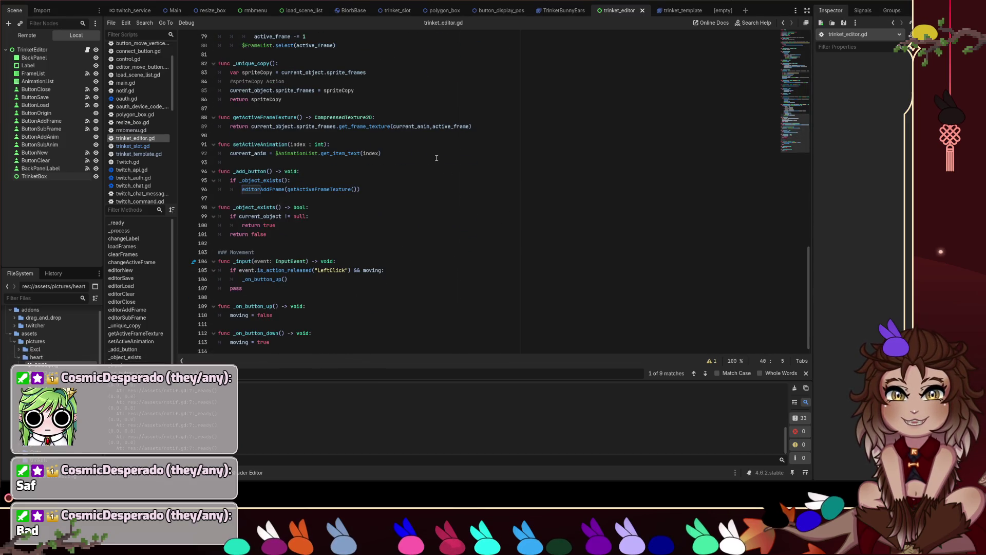
pyautogui.scroll(4, 405, 170)
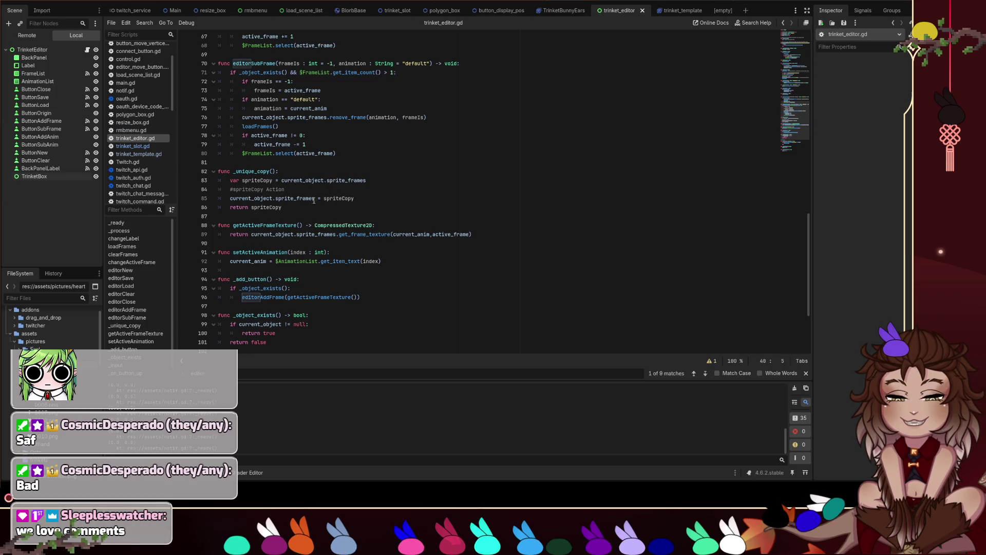
pyautogui.click(299, 205)
pyautogui.keyDown('shift'); pyautogui.click(221, 162); pyautogui.keyUp('shift')
pyautogui.press('BackSpace')
pyautogui.press('BackSpace')
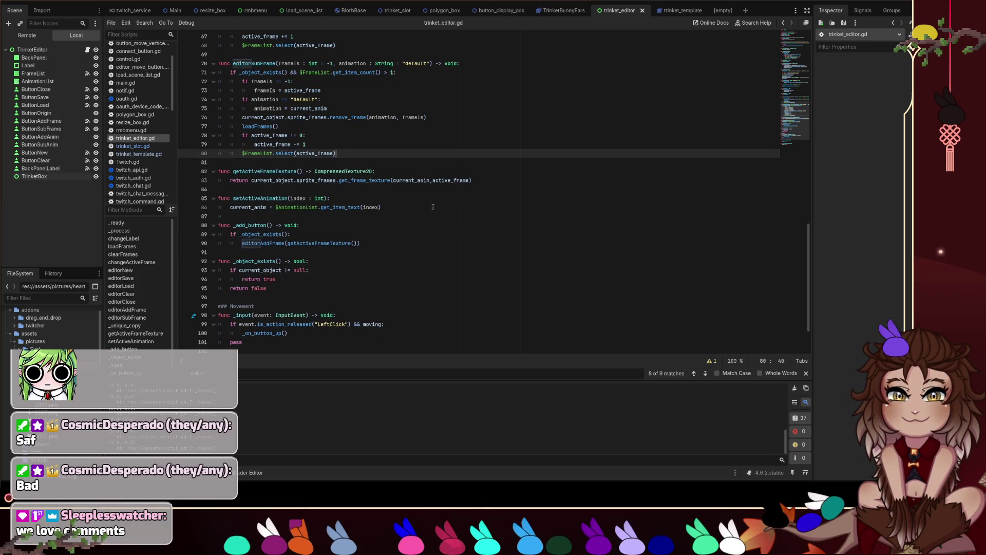
pyautogui.scroll(9, 428, 201)
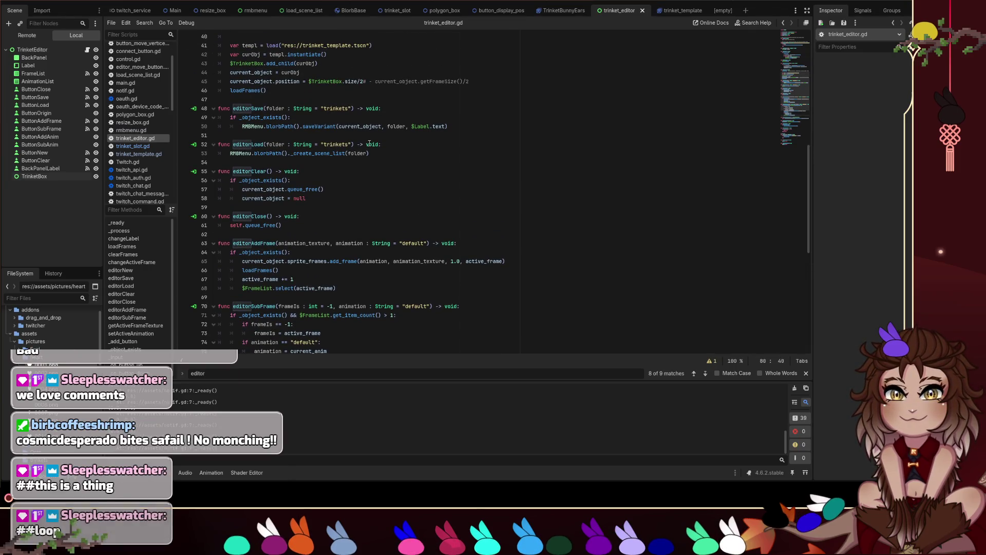
pyautogui.scroll(-1, 391, 200)
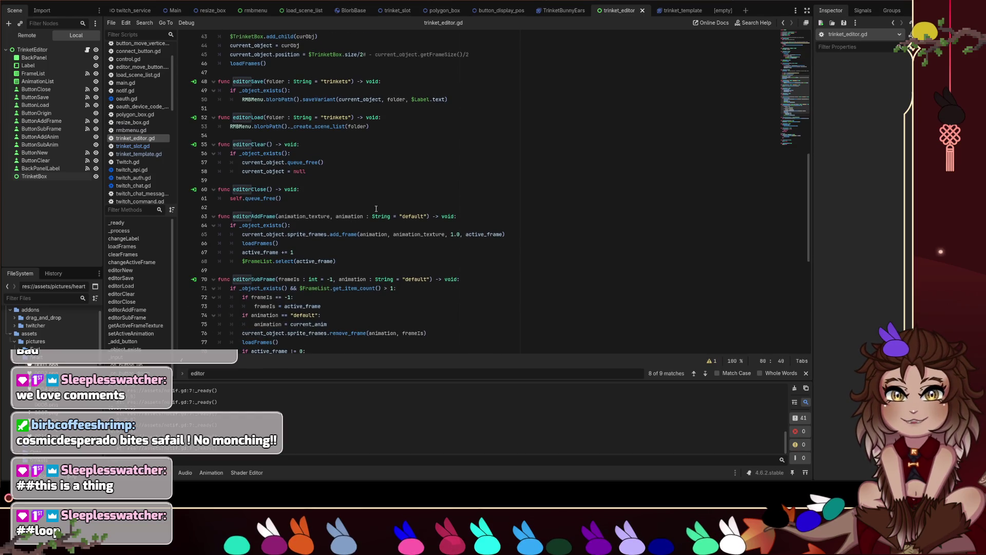
pyautogui.moveTo(308, 171); pyautogui.dragTo(216, 144)
pyautogui.scroll(-4, 381, 186)
pyautogui.click(382, 186)
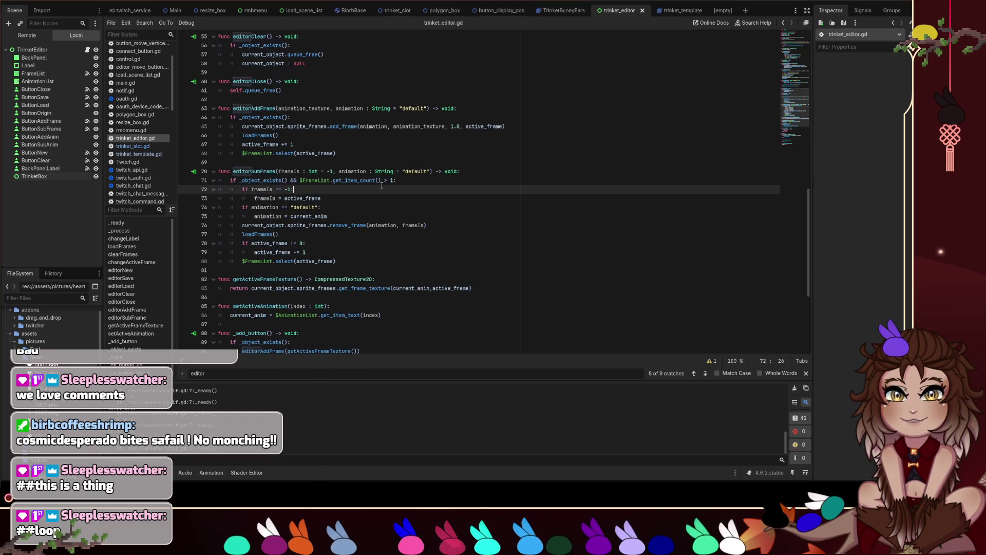
pyautogui.moveTo(336, 261)
pyautogui.mouseDown()
pyautogui.moveTo(218, 171)
pyautogui.moveTo(419, 202)
pyautogui.mouseUp()
pyautogui.click(278, 235)
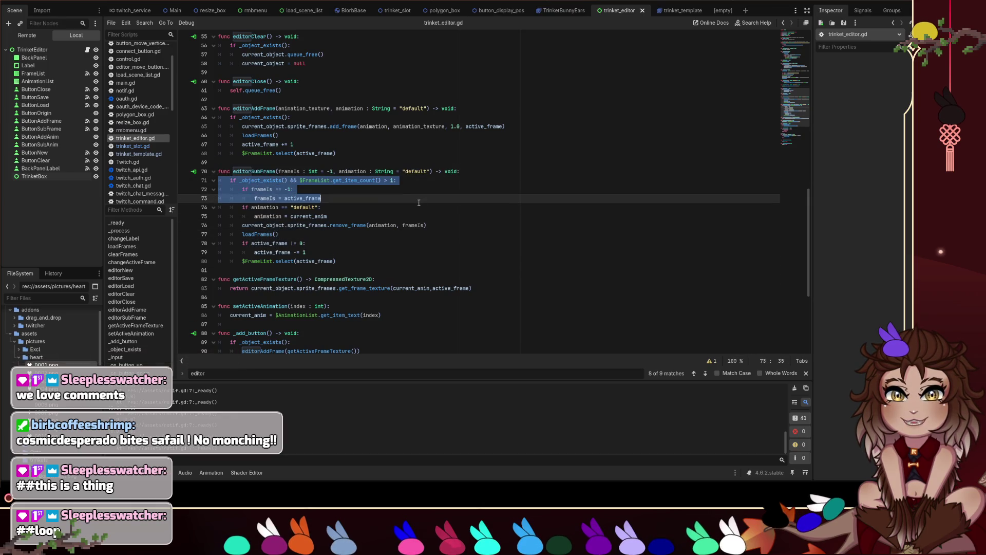
pyautogui.click(271, 180)
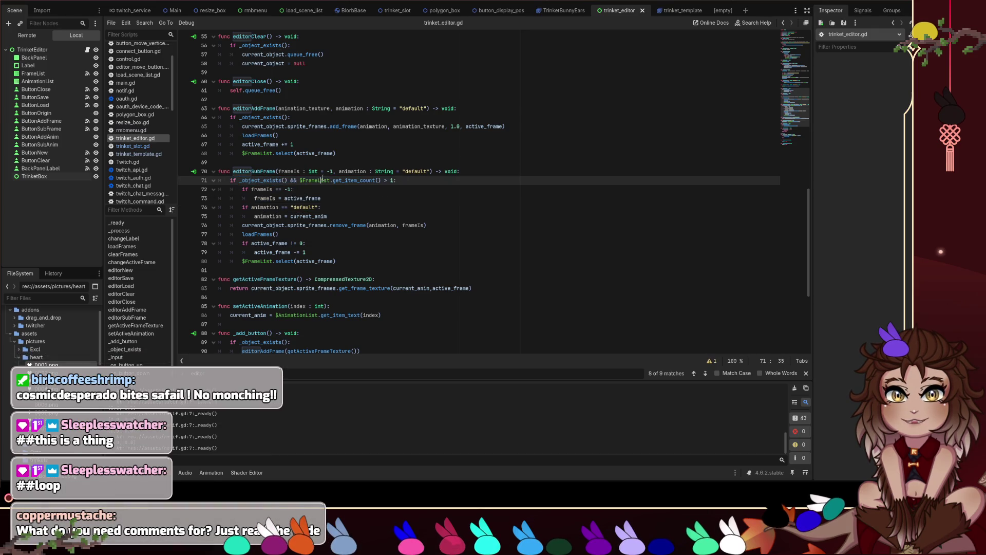
pyautogui.doubleClick(316, 181)
pyautogui.doubleClick(368, 182)
pyautogui.moveTo(396, 181); pyautogui.dragTo(385, 181)
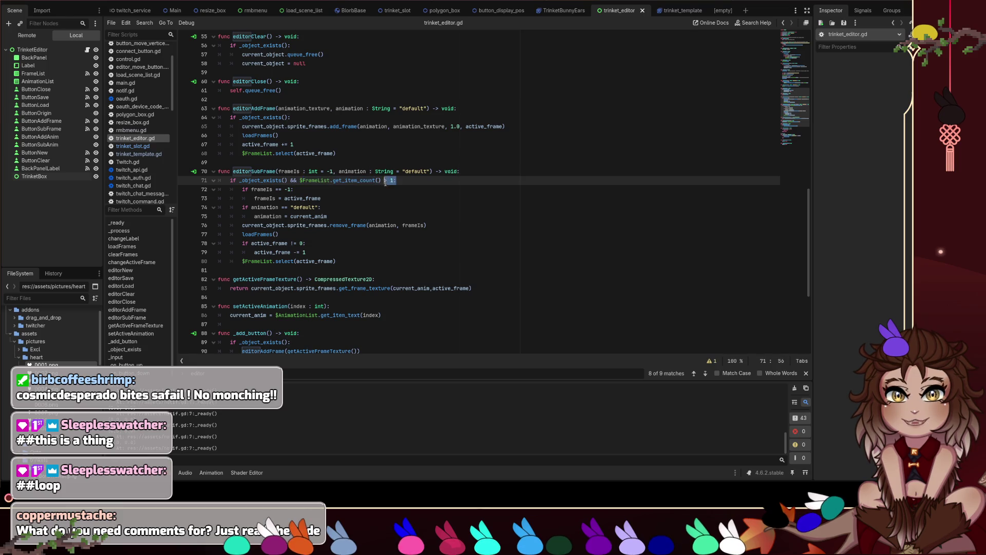
pyautogui.moveTo(294, 190); pyautogui.dragTo(242, 189)
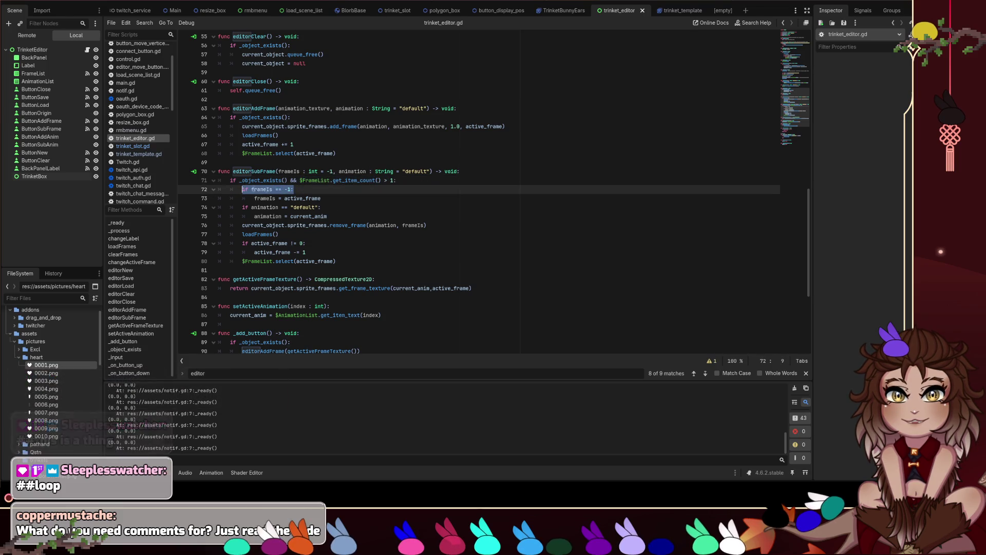
pyautogui.click(320, 198)
pyautogui.moveTo(320, 198); pyautogui.dragTo(253, 198)
pyautogui.click(329, 198)
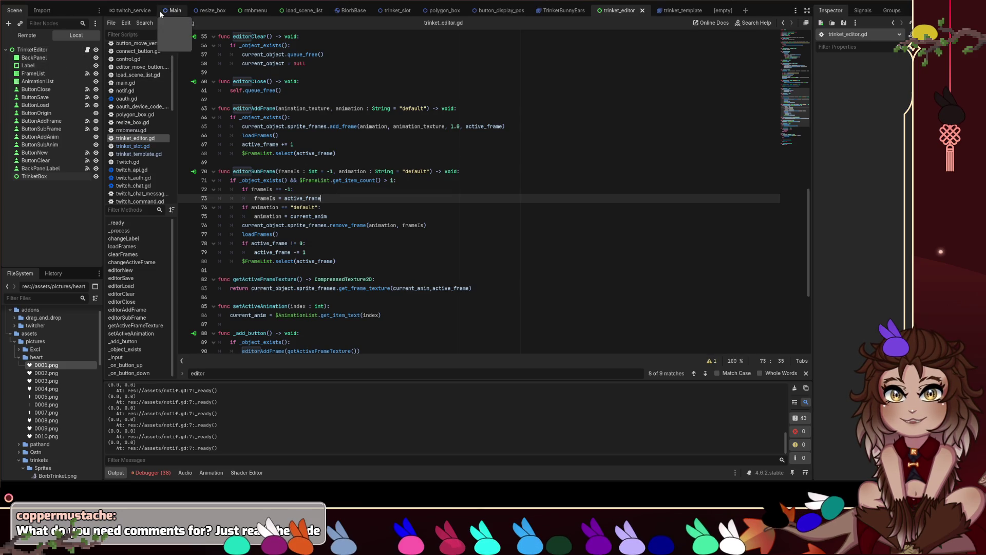
# Step: Open the Blorbs node's script in the Main scene
pyautogui.click(175, 11)
pyautogui.click(61, 89)
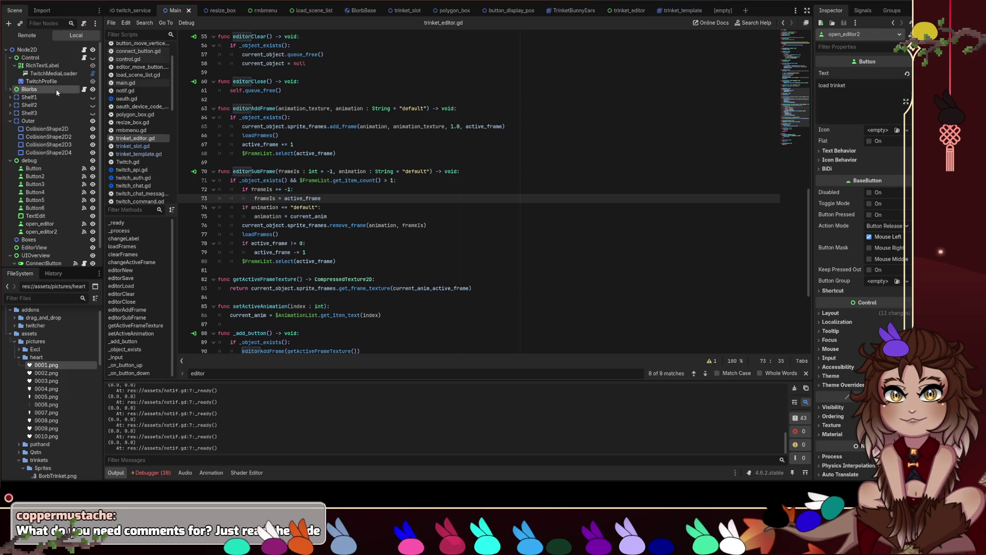
pyautogui.click(84, 90)
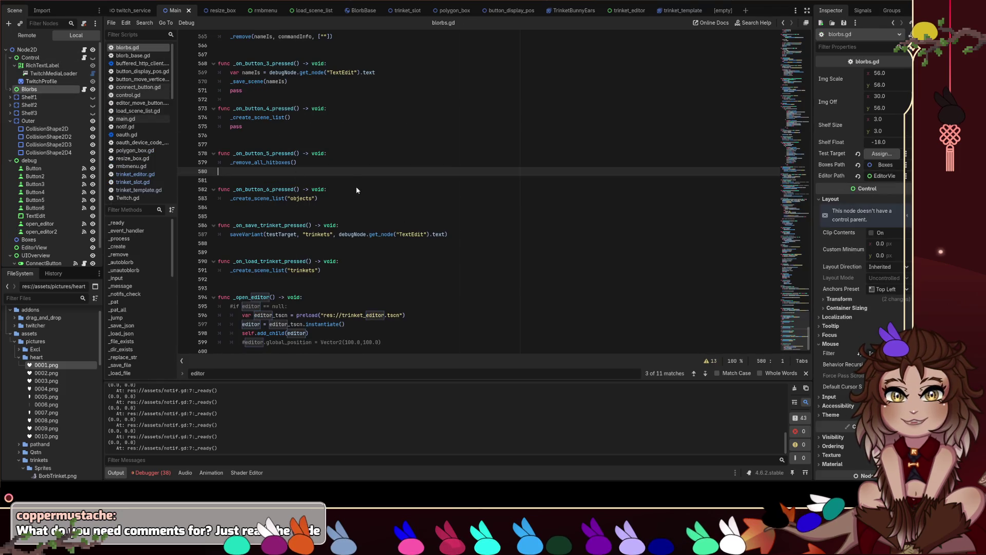
# Step: Scroll through blorbs.gd, then open rmbmenu.gd from the script list
pyautogui.scroll(10, 355, 189)
pyautogui.scroll(5, 291, 226)
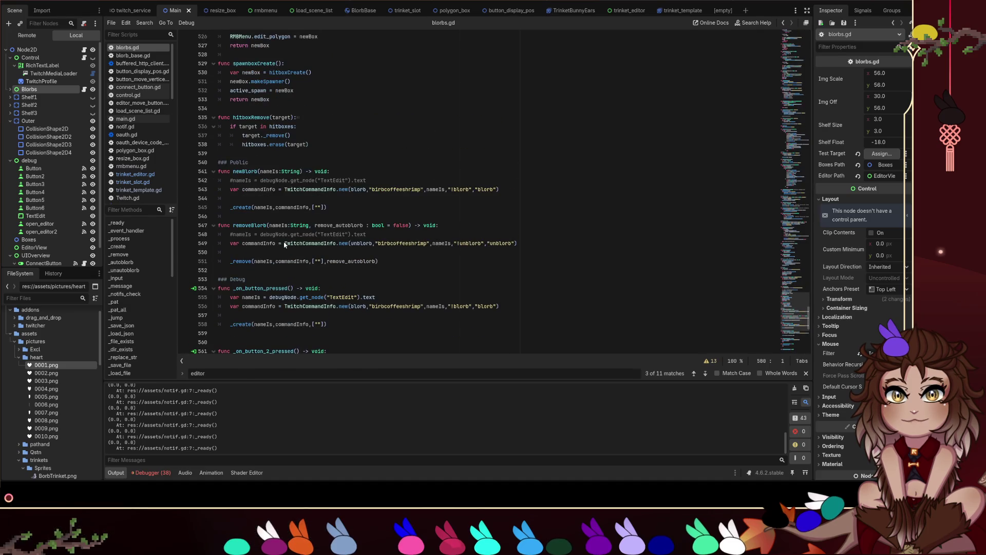
pyautogui.moveTo(300, 239); pyautogui.dragTo(308, 242)
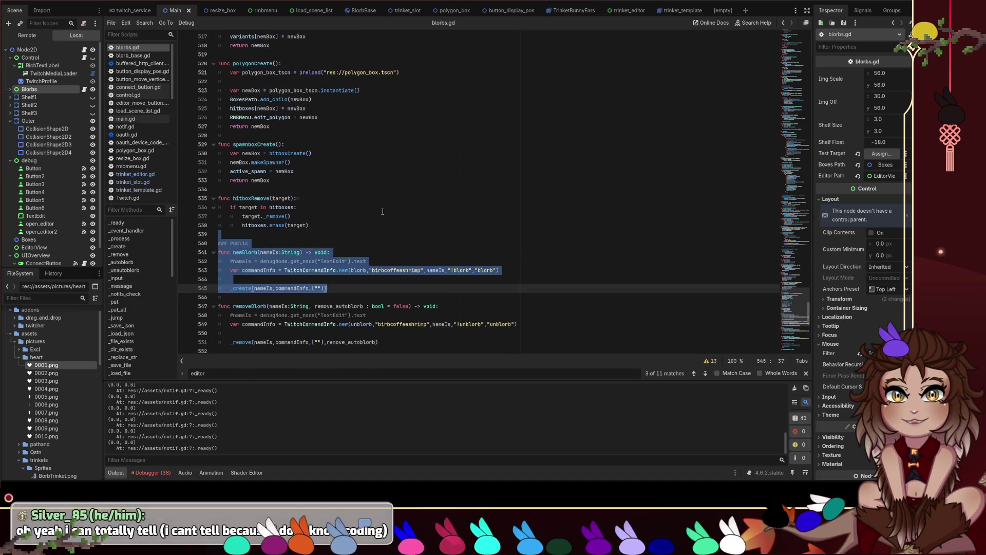
pyautogui.scroll(15, 359, 221)
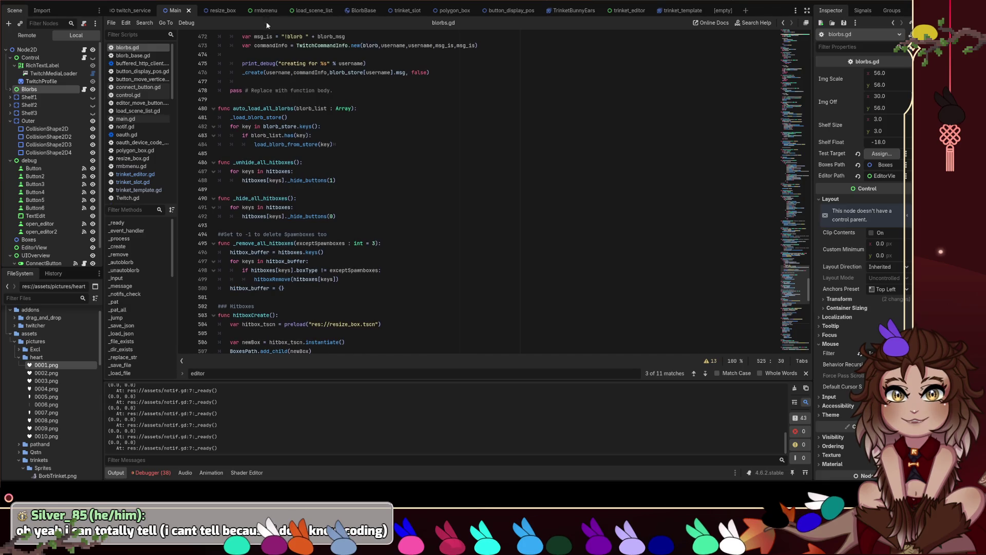
pyautogui.scroll(-3, 139, 152)
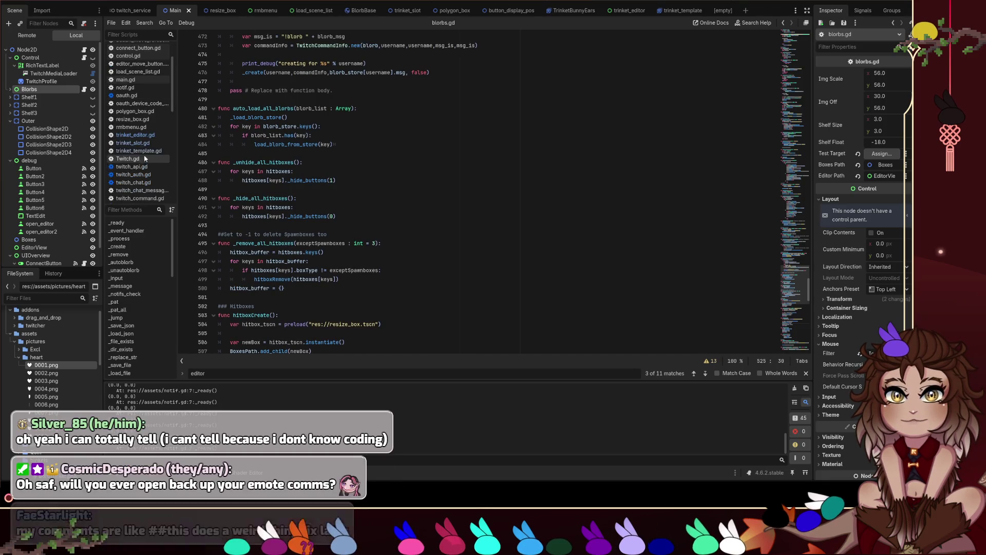
pyautogui.click(132, 127)
pyautogui.scroll(4, 397, 205)
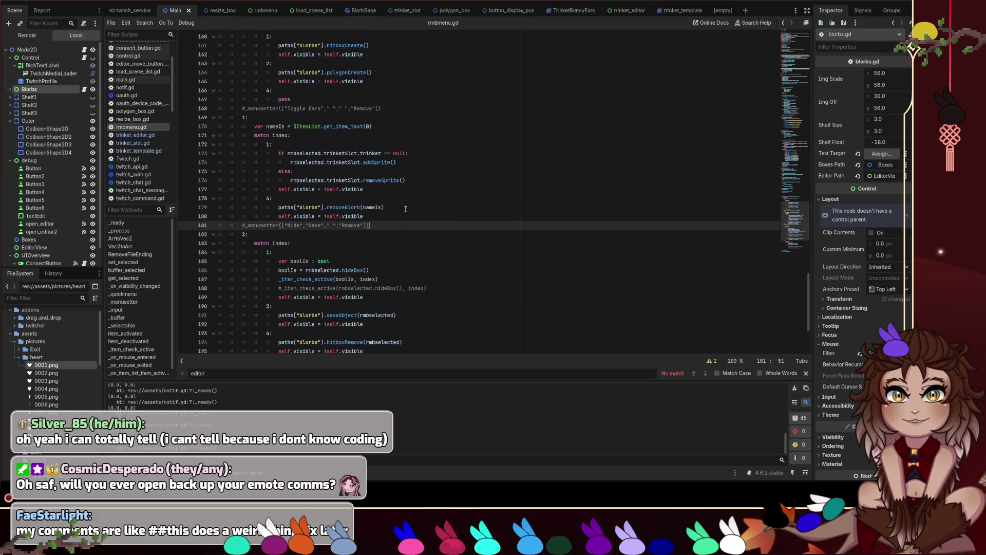
pyautogui.moveTo(370, 225); pyautogui.dragTo(242, 224)
pyautogui.scroll(-3, 447, 192)
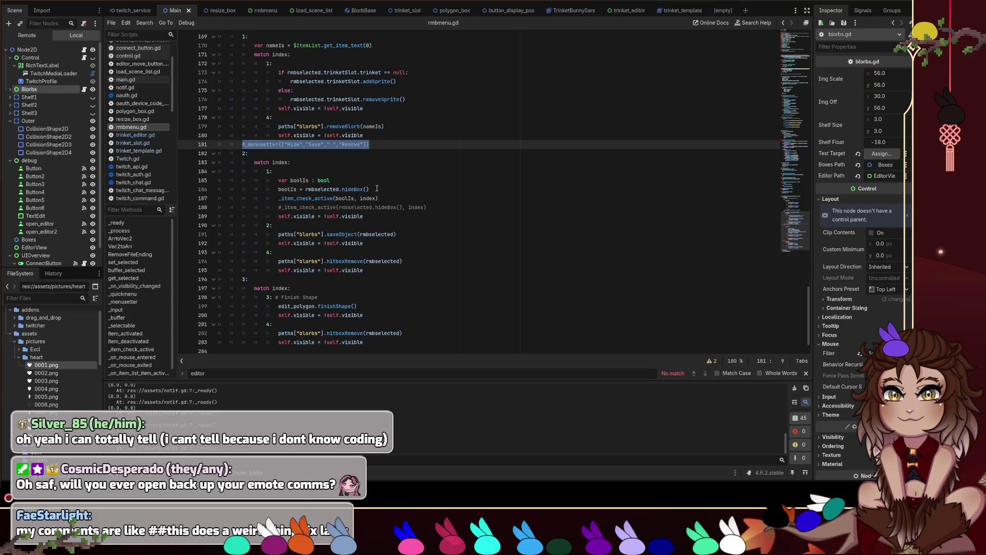
pyautogui.click(268, 172)
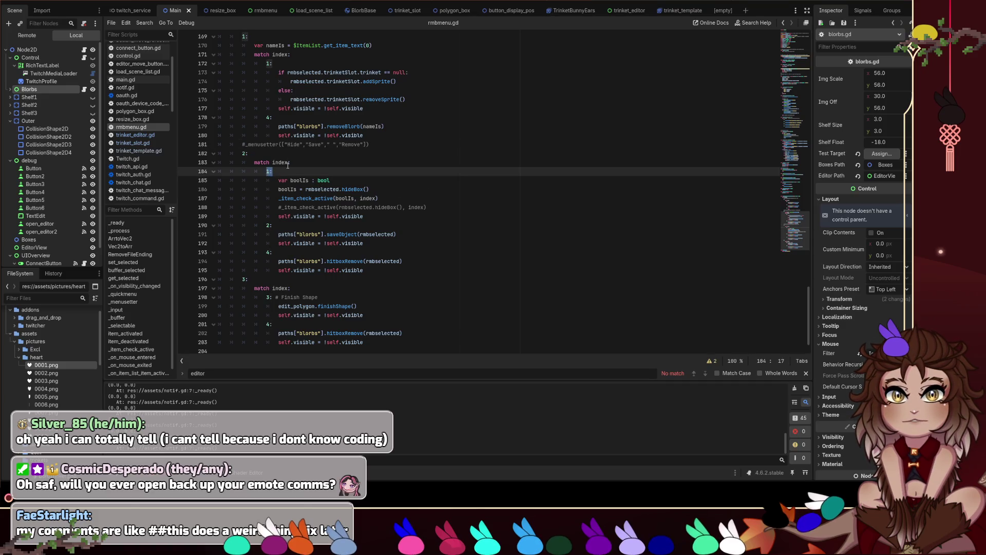
pyautogui.doubleClick(294, 144)
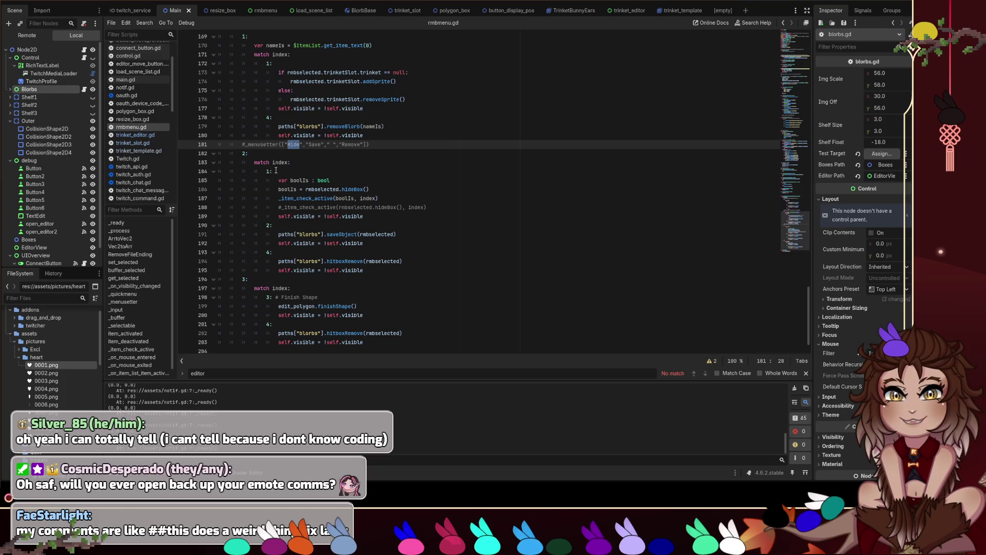
pyautogui.scroll(12, 352, 176)
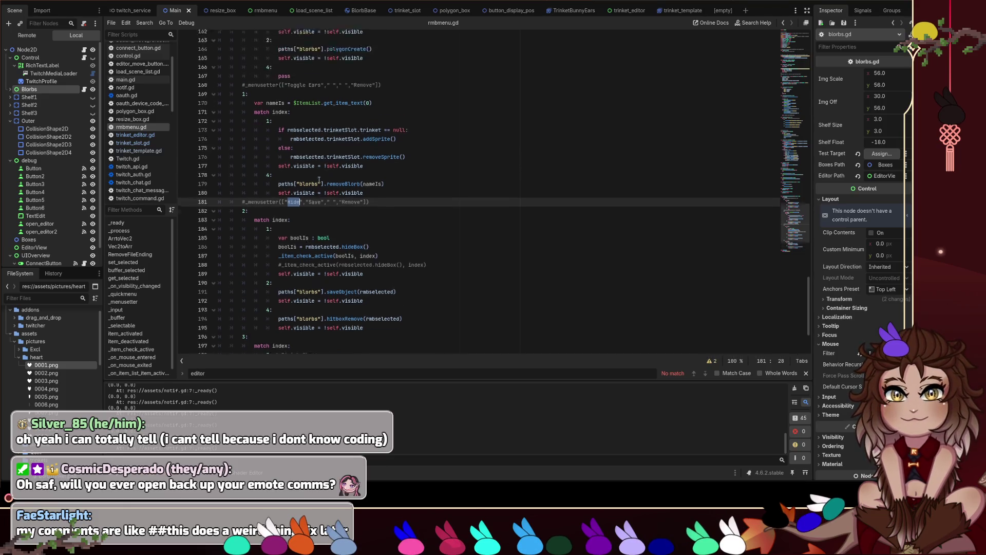
pyautogui.scroll(18, 309, 205)
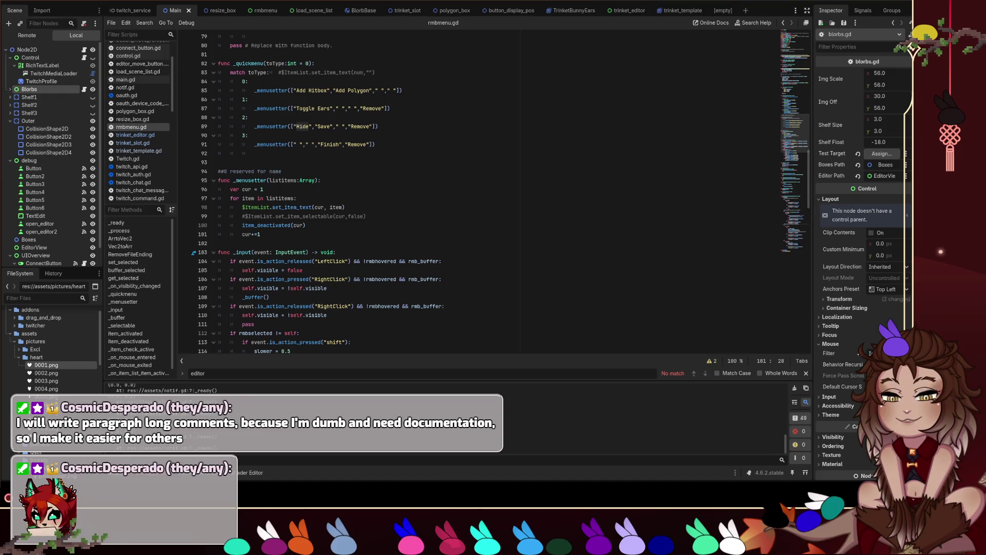
pyautogui.scroll(4, 494, 195)
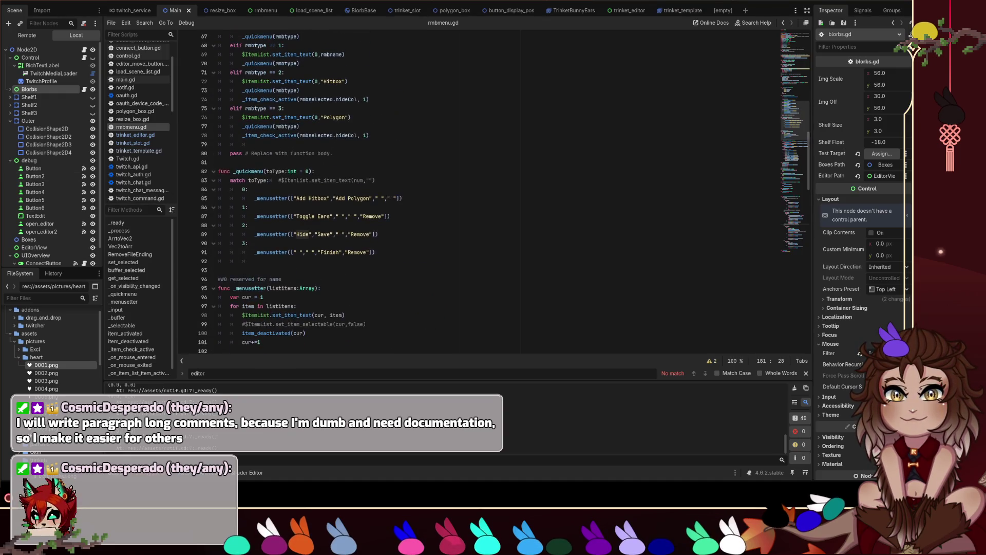
pyautogui.scroll(2, 493, 195)
pyautogui.scroll(13, 493, 196)
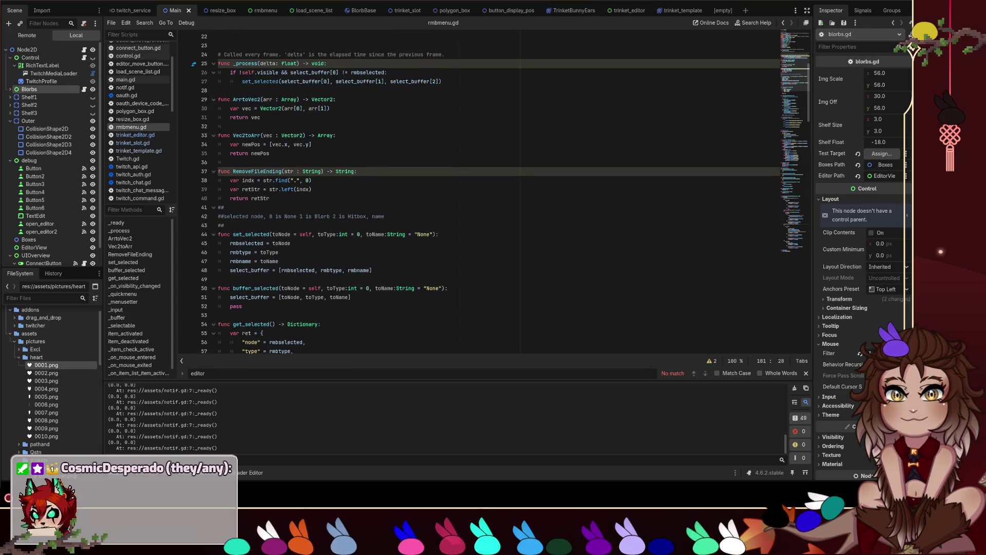
pyautogui.click(400, 216)
pyautogui.tripleClick(400, 216)
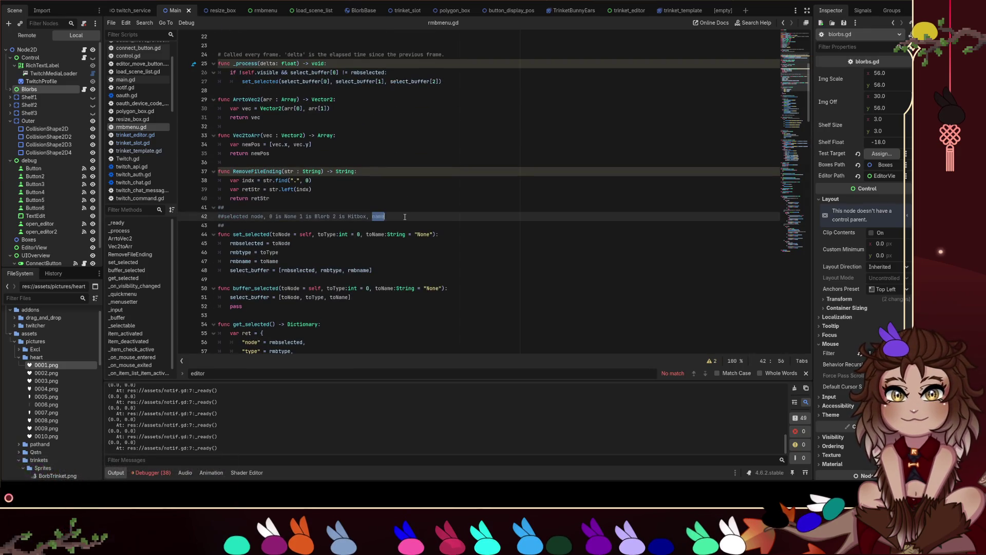
pyautogui.click(401, 216)
pyautogui.moveTo(400, 216); pyautogui.dragTo(218, 215)
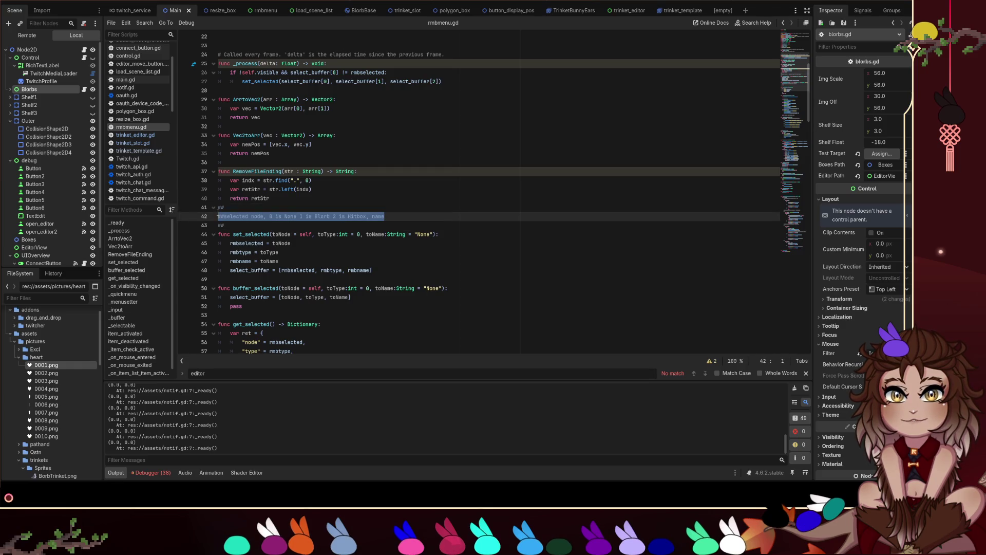
pyautogui.click(435, 216)
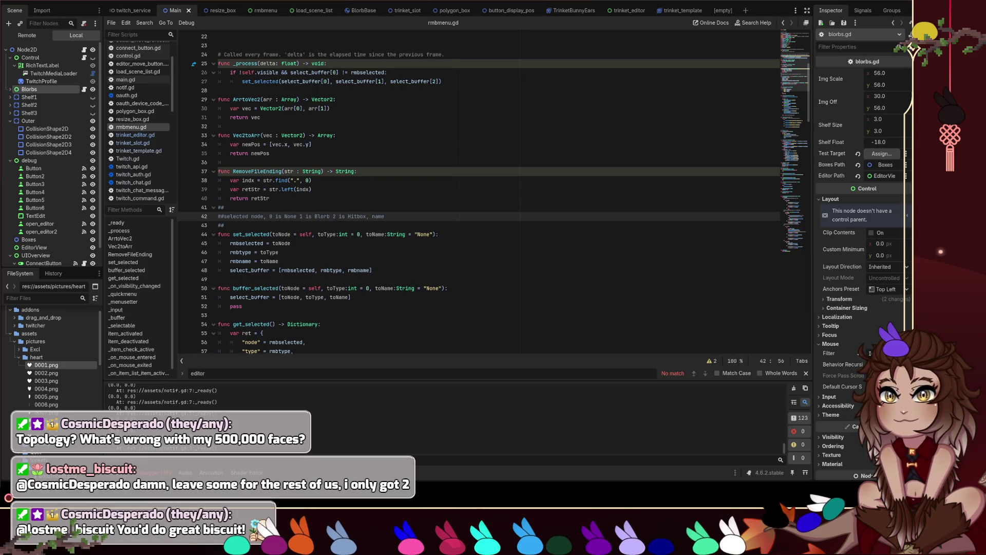
# Step: Switch to Blender and display the cat in wireframe shading
pyautogui.hotkey('alt', 'Tab')
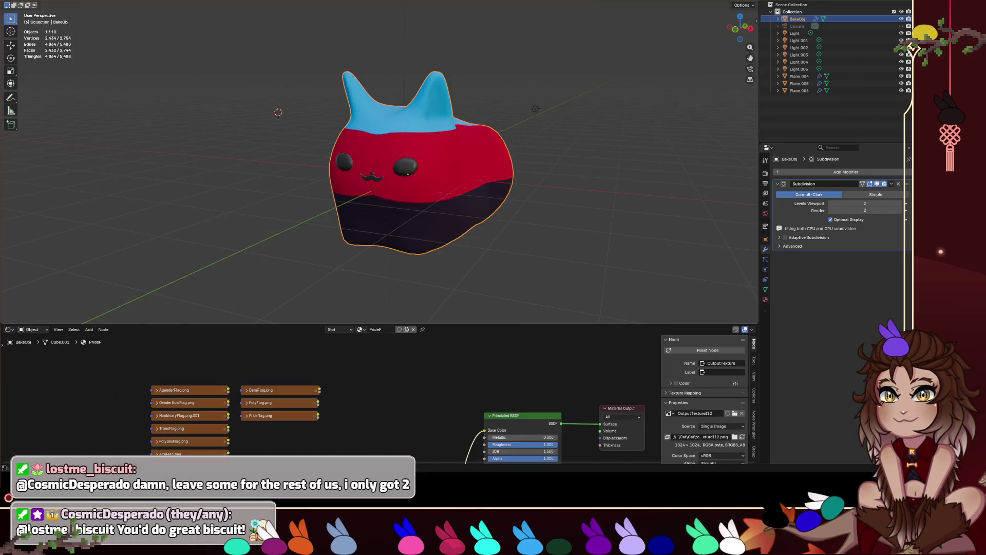
pyautogui.press('z')
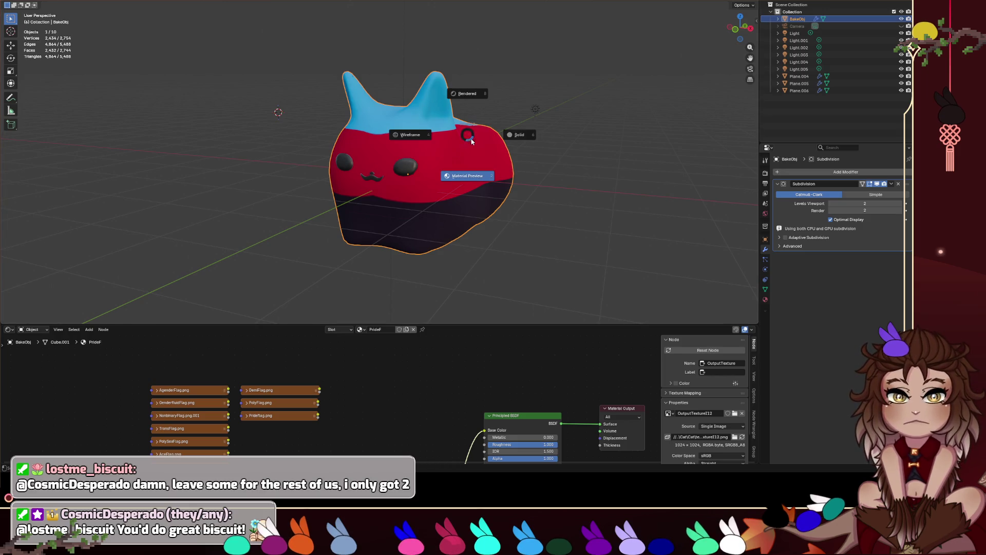
pyautogui.click(417, 142)
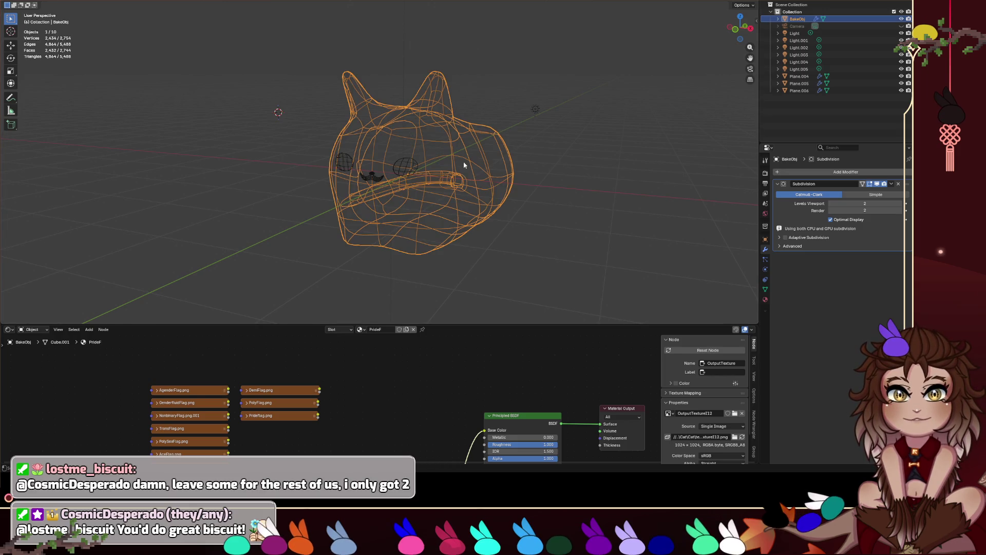
pyautogui.press('z')
pyautogui.click(513, 160)
pyautogui.press('z')
pyautogui.click(405, 165)
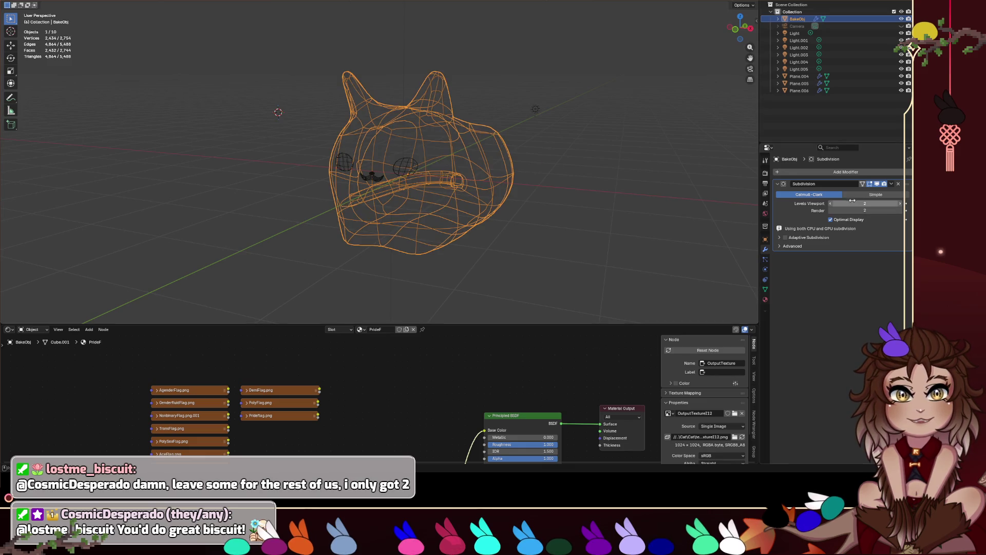
# Step: Raise the Subdivision levels from 2 to 4 and apply the modifier
pyautogui.moveTo(852, 201)
pyautogui.mouseDown()
pyautogui.moveTo(852, 210)
pyautogui.moveTo(874, 211)
pyautogui.mouseUp()
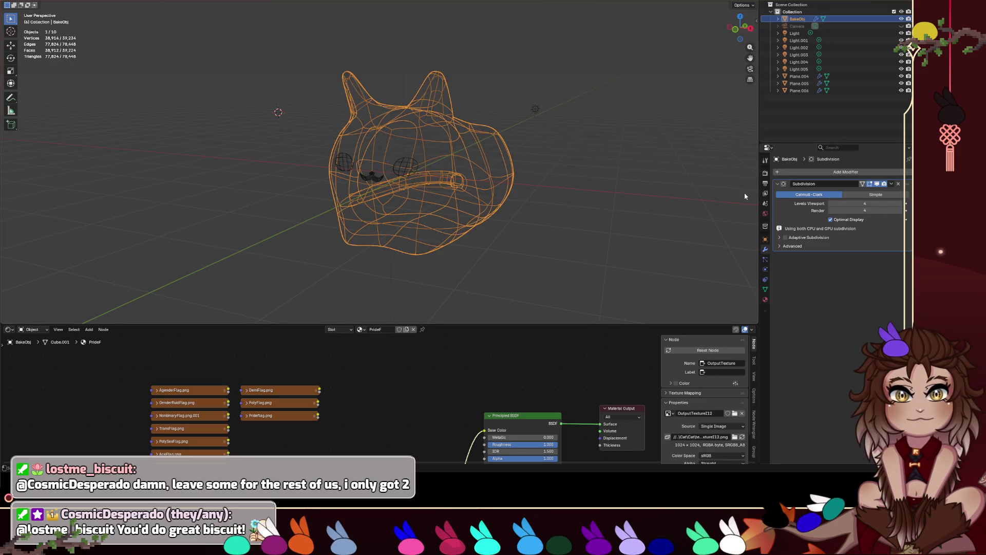
pyautogui.press('Tab')
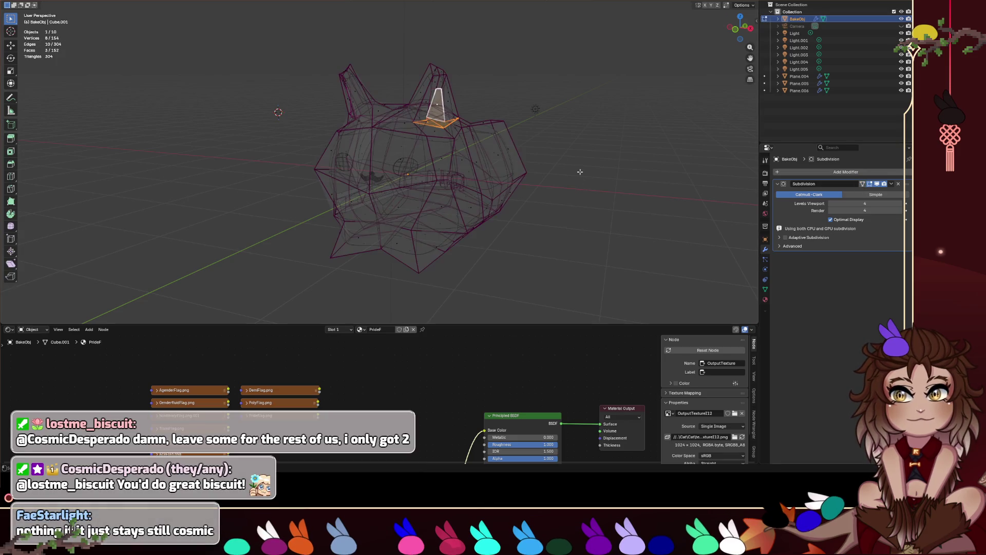
pyautogui.press('Tab')
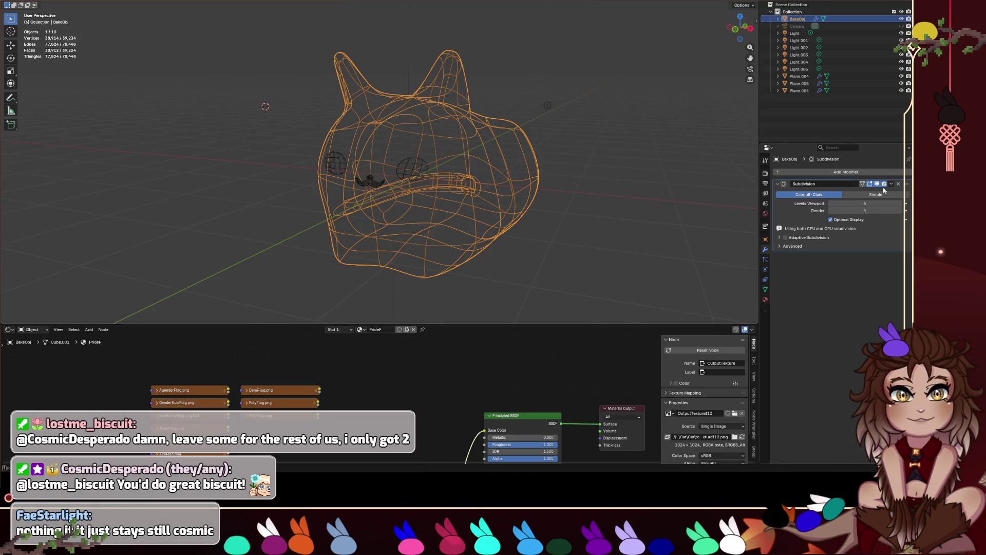
pyautogui.click(891, 185)
pyautogui.click(888, 194)
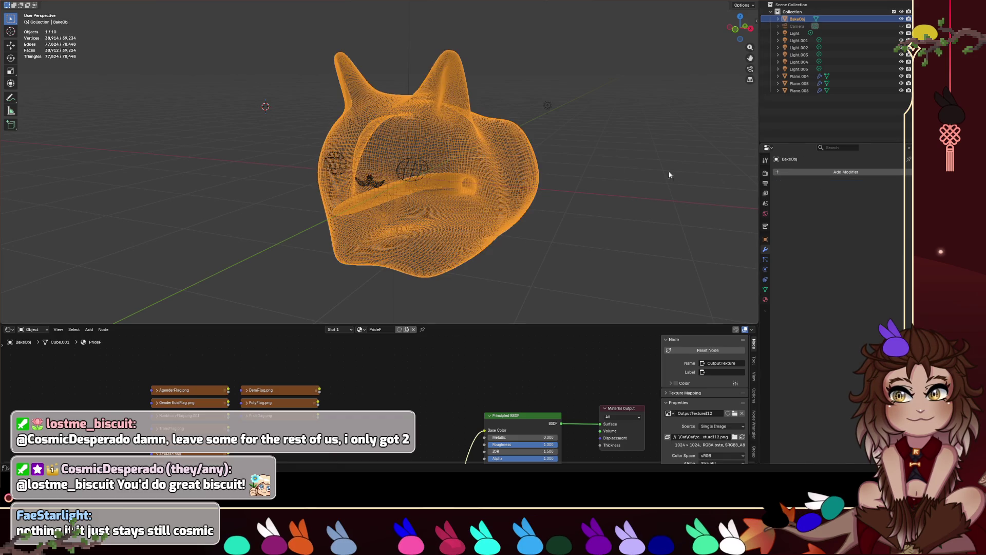
# Step: Inspect the dense mesh in solid shading, then remove the re-added Subdivision modifier
pyautogui.hotkey('shift', 'z')
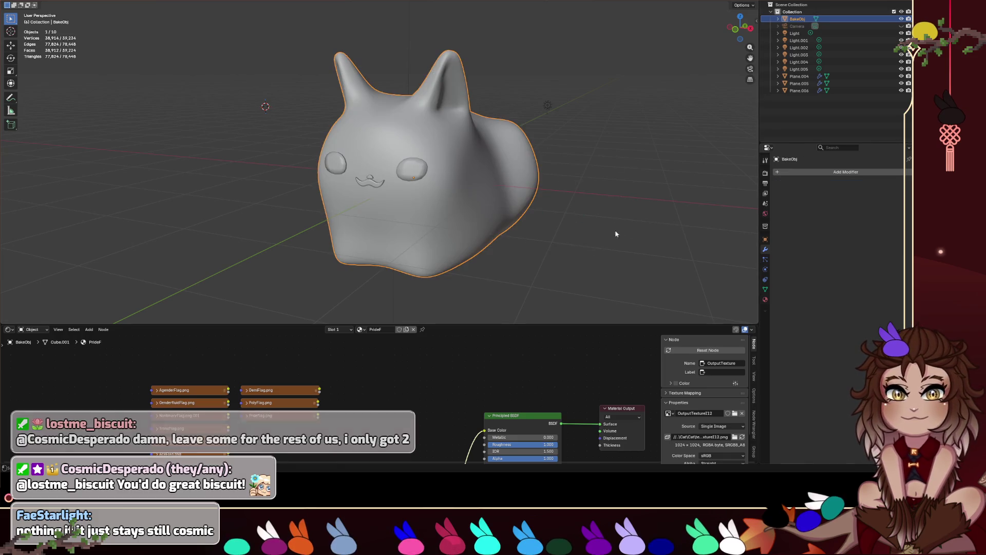
pyautogui.moveTo(634, 128)
pyautogui.mouseDown()
pyautogui.moveTo(548, 198)
pyautogui.moveTo(449, 167)
pyautogui.mouseUp()
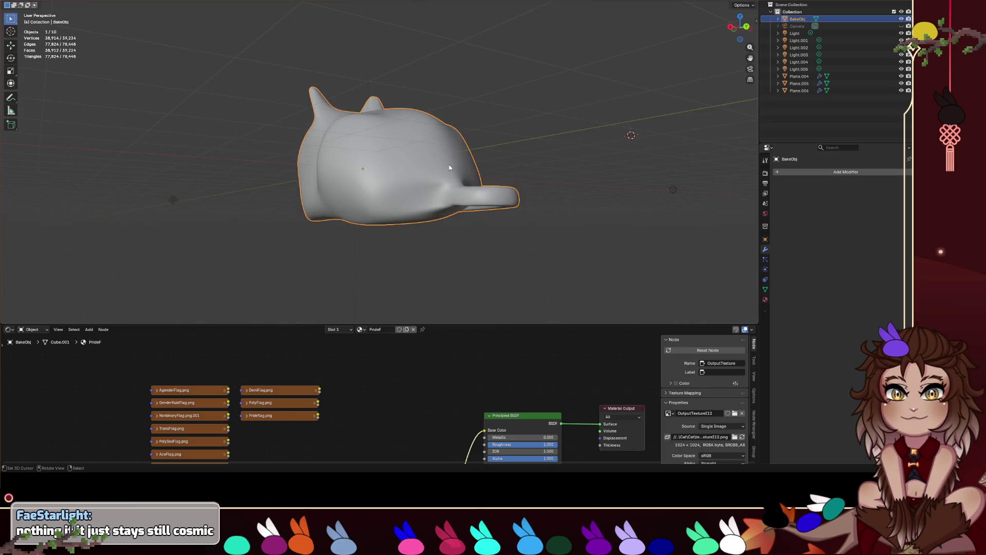
pyautogui.press('Tab')
pyautogui.moveTo(565, 186)
pyautogui.mouseDown()
pyautogui.moveTo(554, 215)
pyautogui.moveTo(531, 226)
pyautogui.mouseUp()
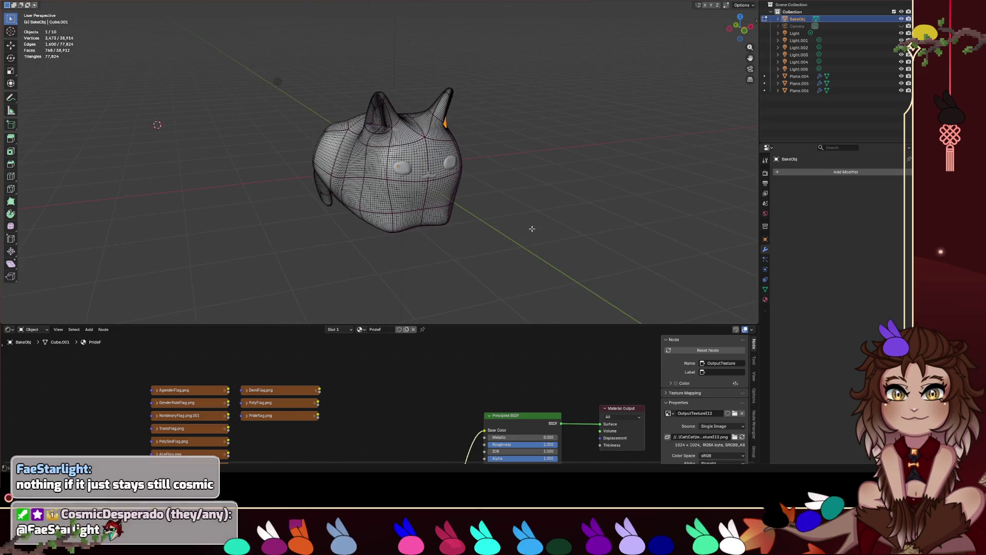
pyautogui.press('Tab')
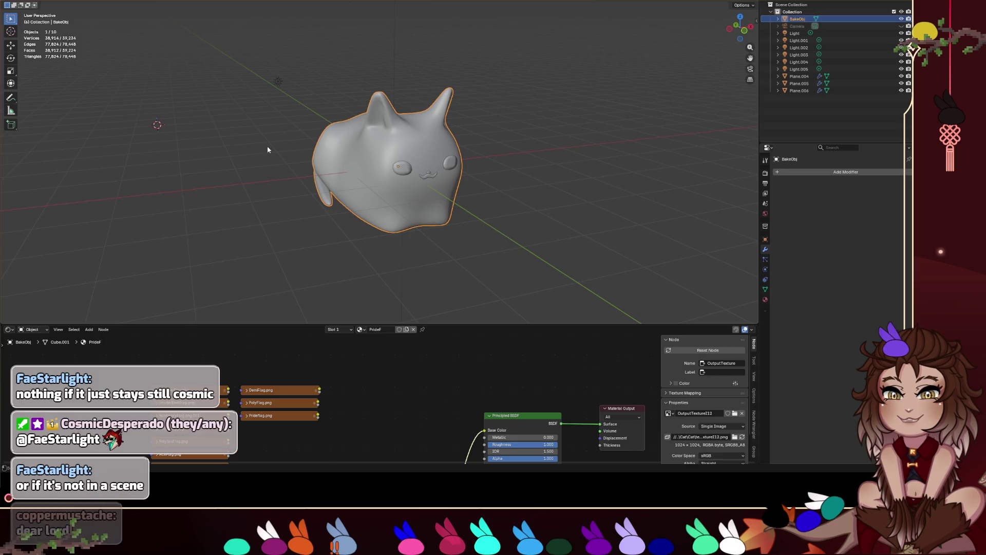
pyautogui.hotkey('ctrl', '4')
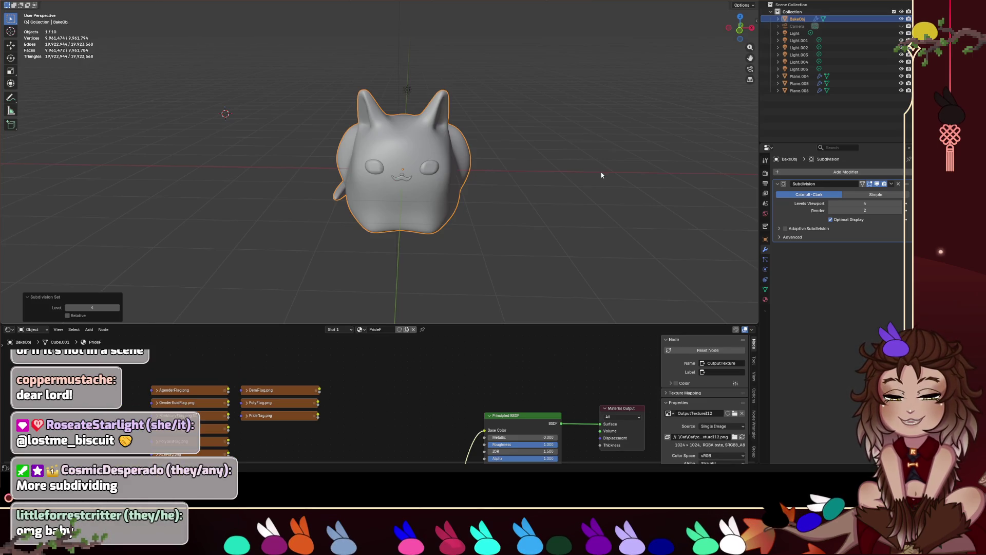
pyautogui.click(898, 184)
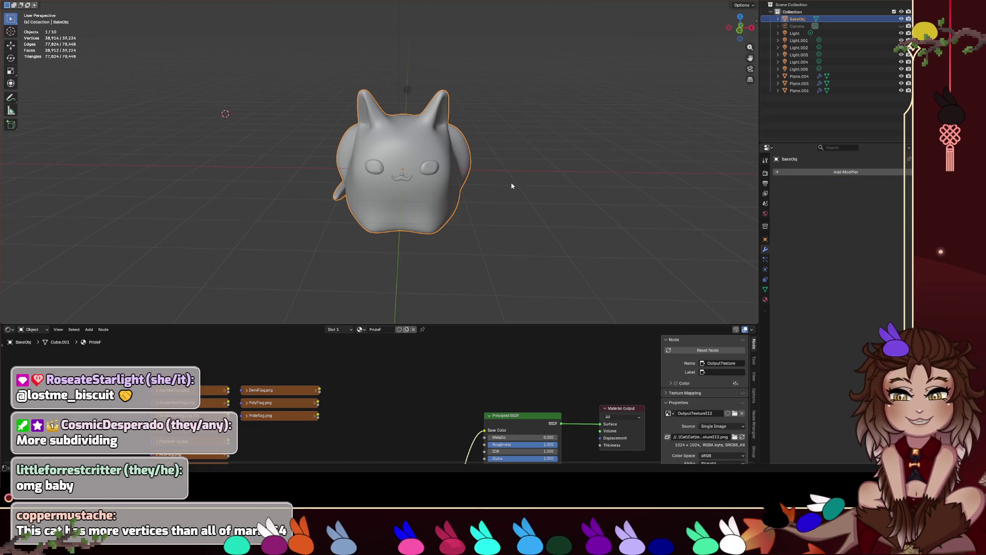
# Step: Add a Subdivision modifier with Ctrl+1 and set its render level to 1
pyautogui.press('Tab')
pyautogui.press('Tab')
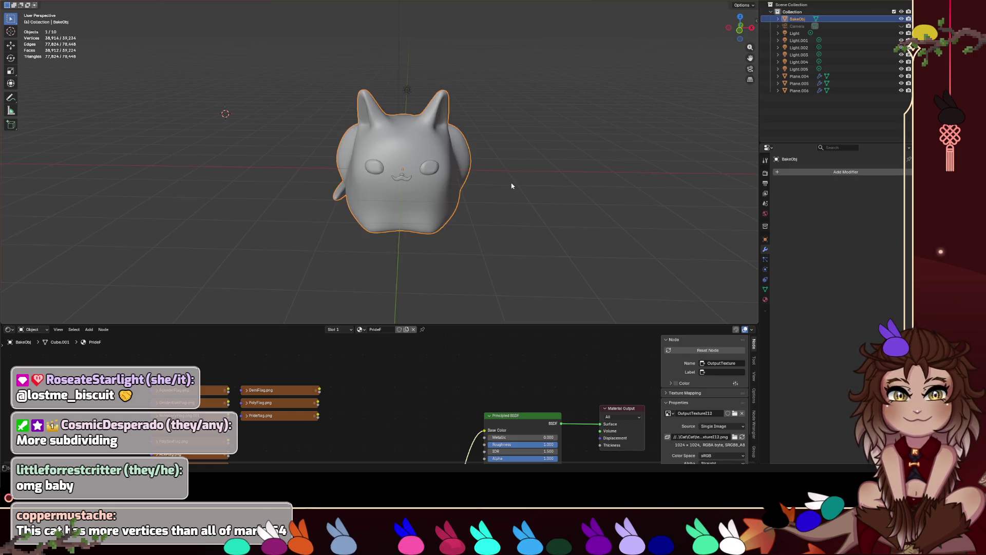
pyautogui.hotkey('ctrl', '4')
pyautogui.hotkey('ctrl', '1')
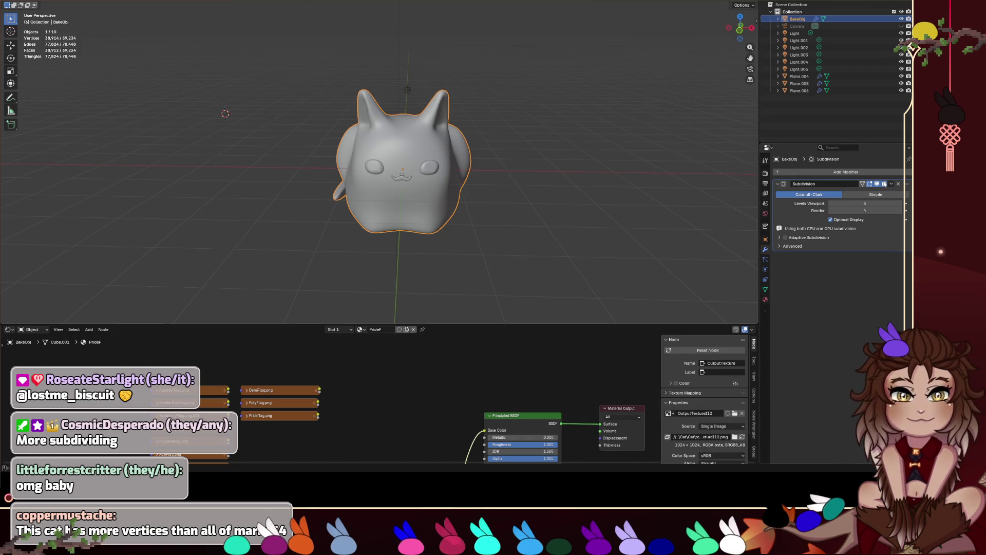
pyautogui.click(865, 211)
pyautogui.write('1')
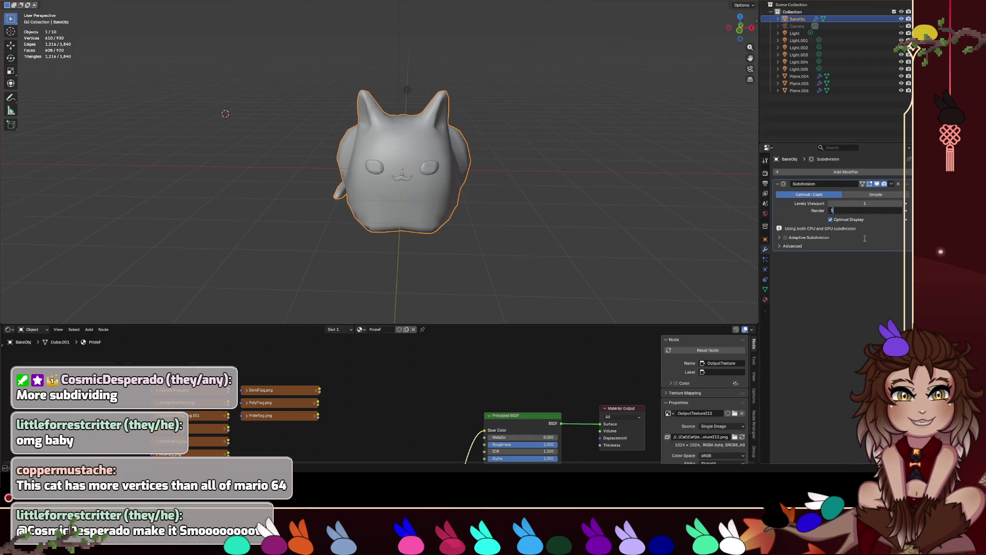
pyautogui.press('Return')
# Step: Show the cat in Material Preview and orbit around it
pyautogui.press('z')
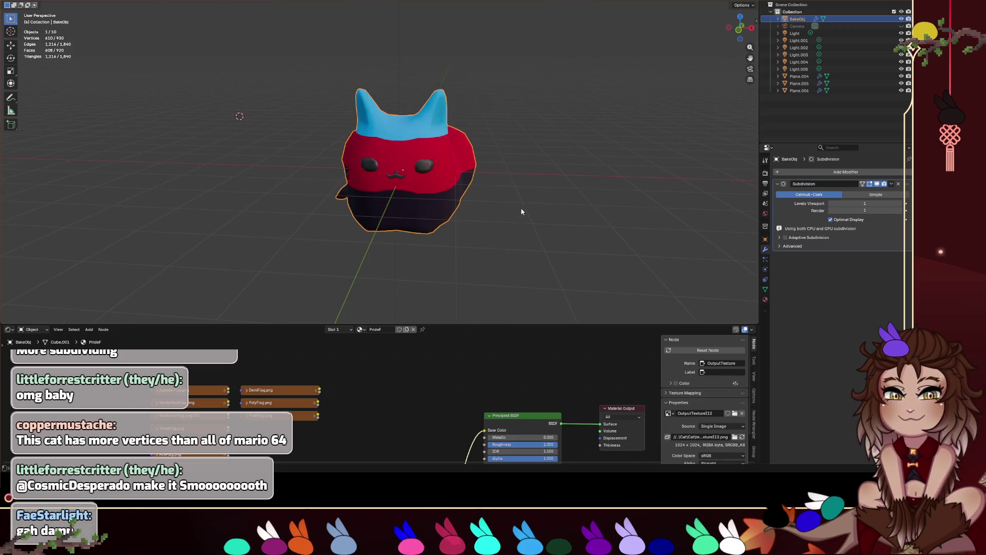
pyautogui.moveTo(522, 212)
pyautogui.mouseDown()
pyautogui.moveTo(472, 175)
pyautogui.moveTo(488, 212)
pyautogui.moveTo(471, 192)
pyautogui.moveTo(493, 185)
pyautogui.moveTo(473, 304)
pyautogui.mouseUp()
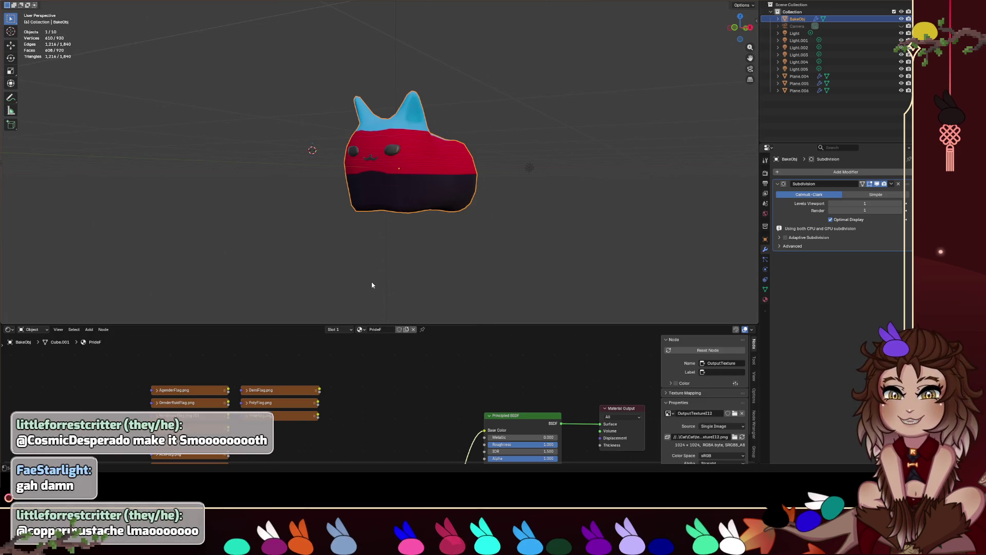
pyautogui.moveTo(373, 284)
pyautogui.mouseDown()
pyautogui.moveTo(409, 246)
pyautogui.moveTo(348, 233)
pyautogui.mouseUp()
# Step: Link Prideflag.png, then LesbianFlag.png, to the material's Base Color
pyautogui.moveTo(362, 454); pyautogui.dragTo(368, 384)
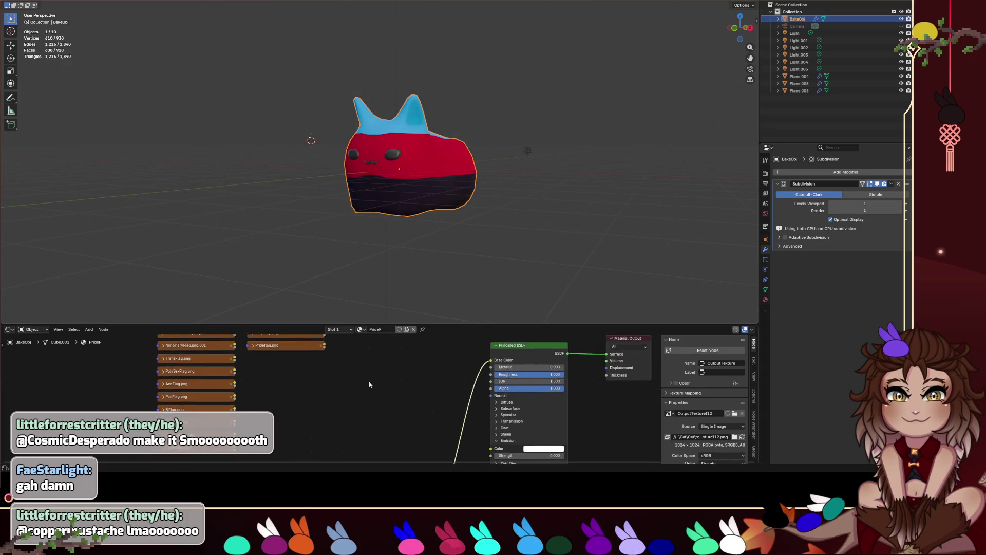
pyautogui.scroll(-2, 369, 384)
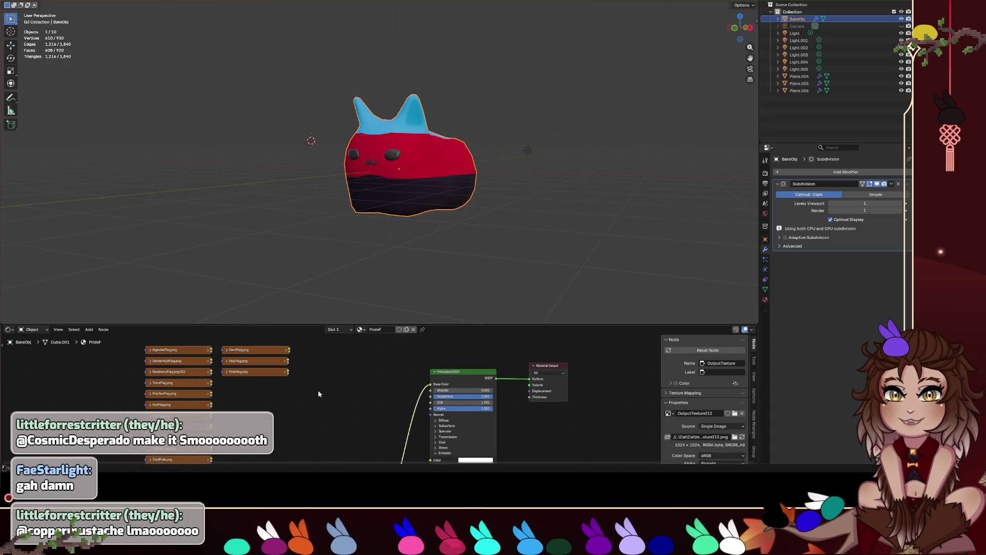
pyautogui.moveTo(349, 370); pyautogui.dragTo(354, 364)
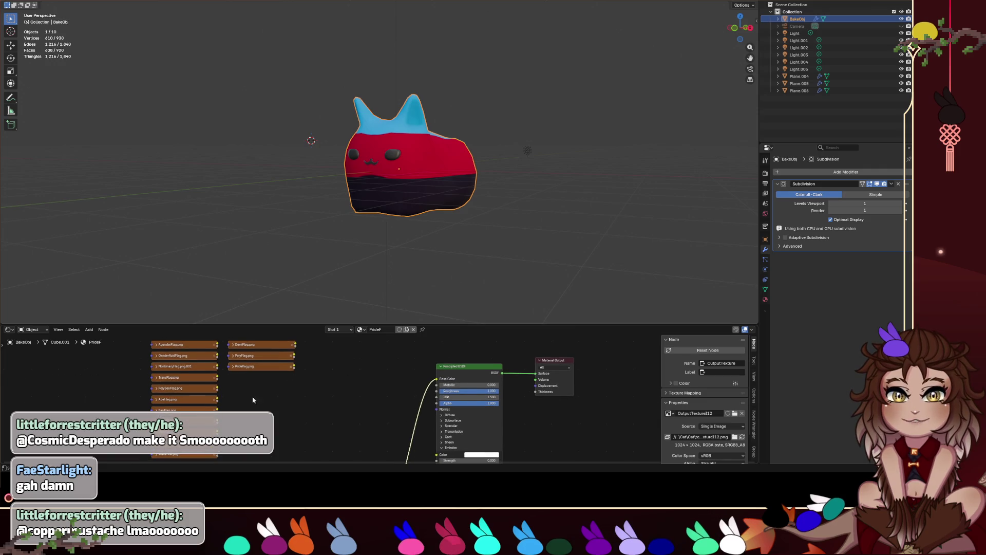
pyautogui.moveTo(253, 400); pyautogui.dragTo(259, 393)
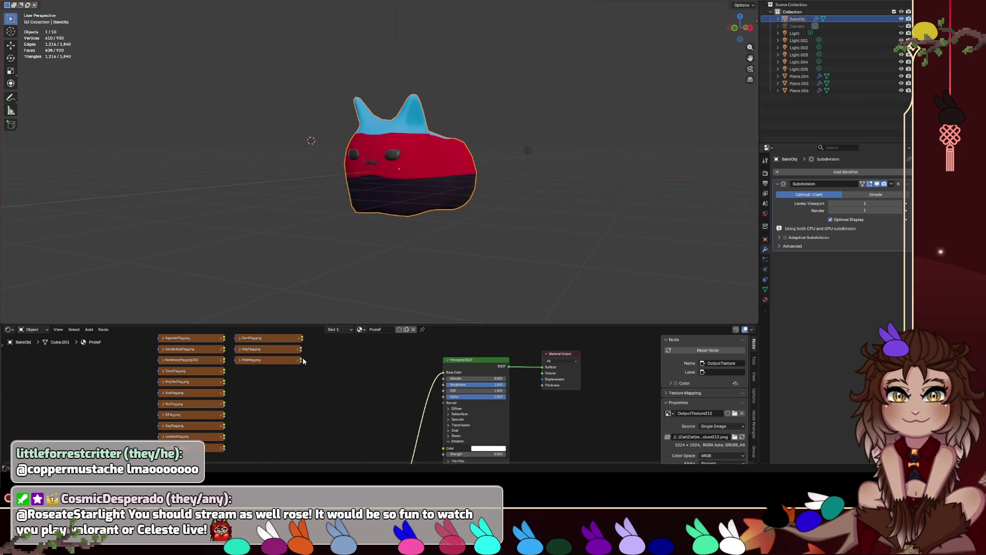
pyautogui.moveTo(301, 360); pyautogui.dragTo(443, 372)
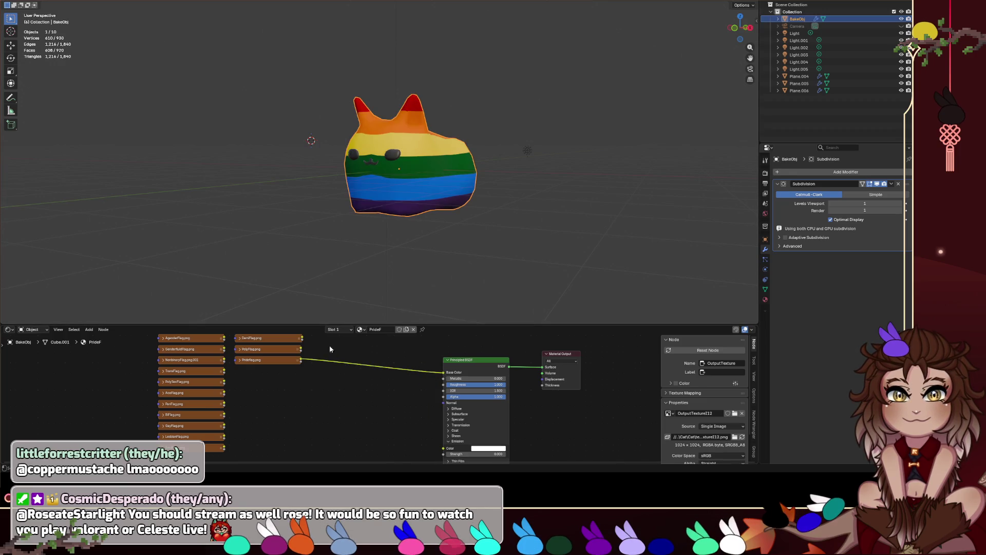
pyautogui.scroll(-2, 313, 383)
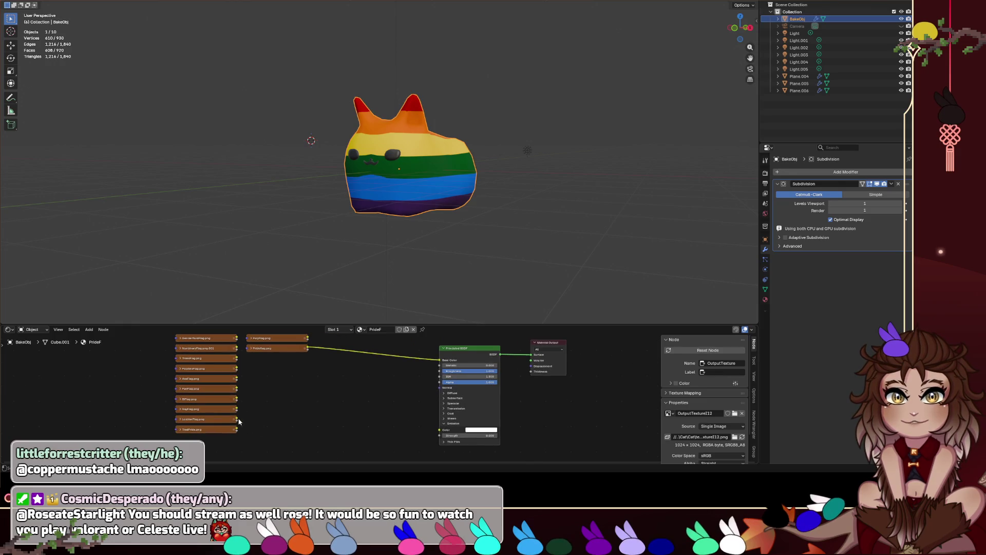
pyautogui.moveTo(237, 419); pyautogui.dragTo(440, 360)
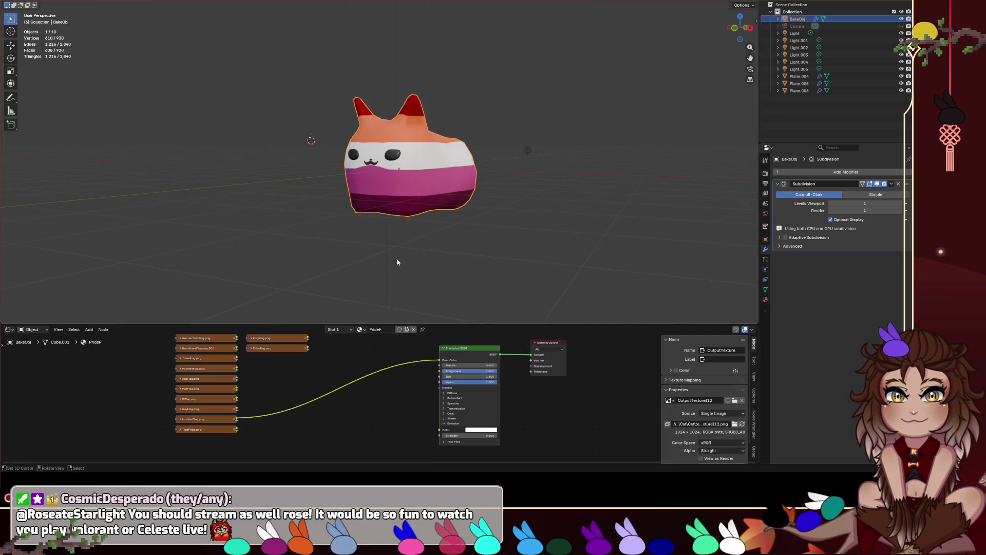
# Step: Drop the Subdivision level to 0 so the cat looks low-poly
pyautogui.moveTo(397, 258)
pyautogui.mouseDown()
pyautogui.moveTo(408, 232)
pyautogui.moveTo(457, 193)
pyautogui.moveTo(413, 197)
pyautogui.moveTo(466, 205)
pyautogui.moveTo(463, 176)
pyautogui.moveTo(467, 198)
pyautogui.moveTo(438, 194)
pyautogui.moveTo(570, 154)
pyautogui.moveTo(575, 139)
pyautogui.mouseUp()
pyautogui.scroll(5, 574, 140)
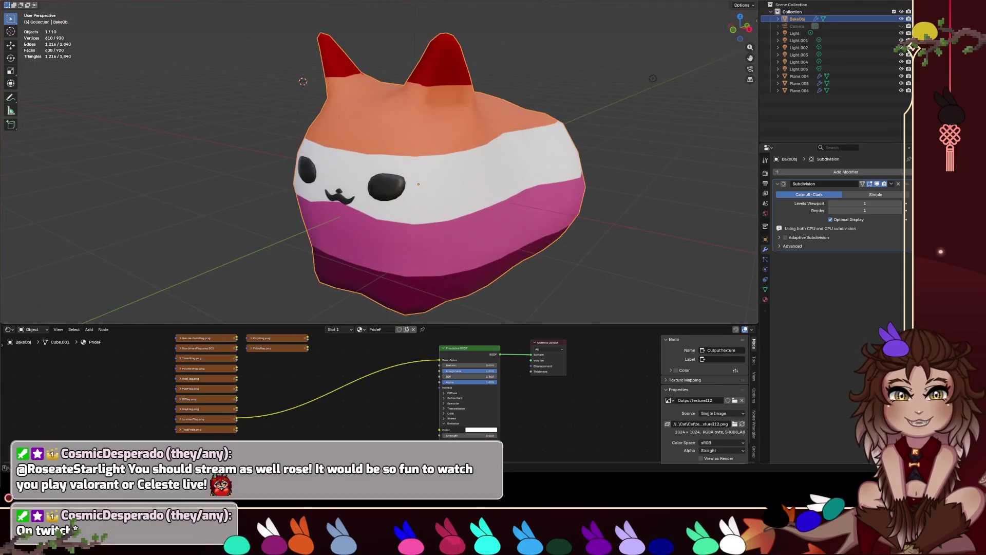
pyautogui.click(831, 204)
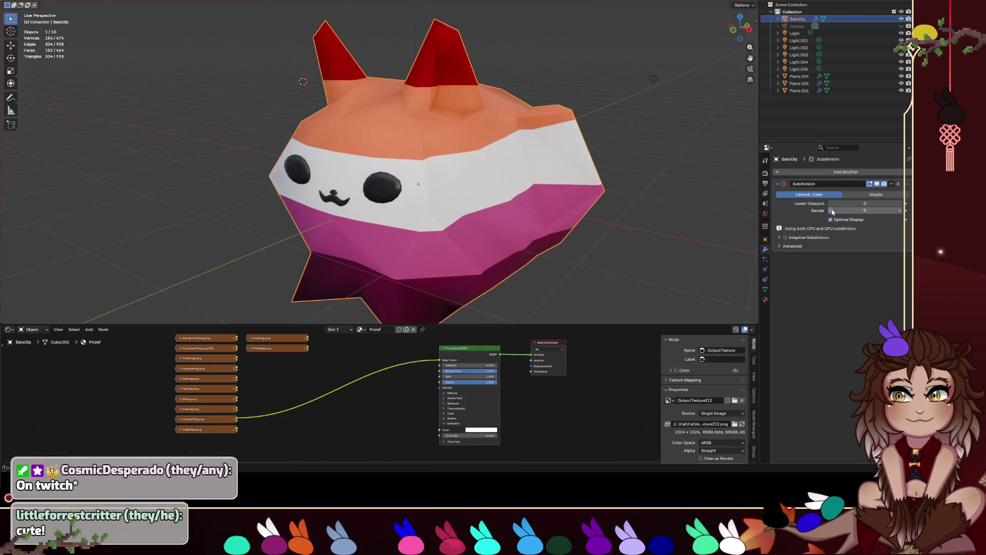
pyautogui.click(831, 210)
pyautogui.moveTo(544, 205); pyautogui.dragTo(559, 195)
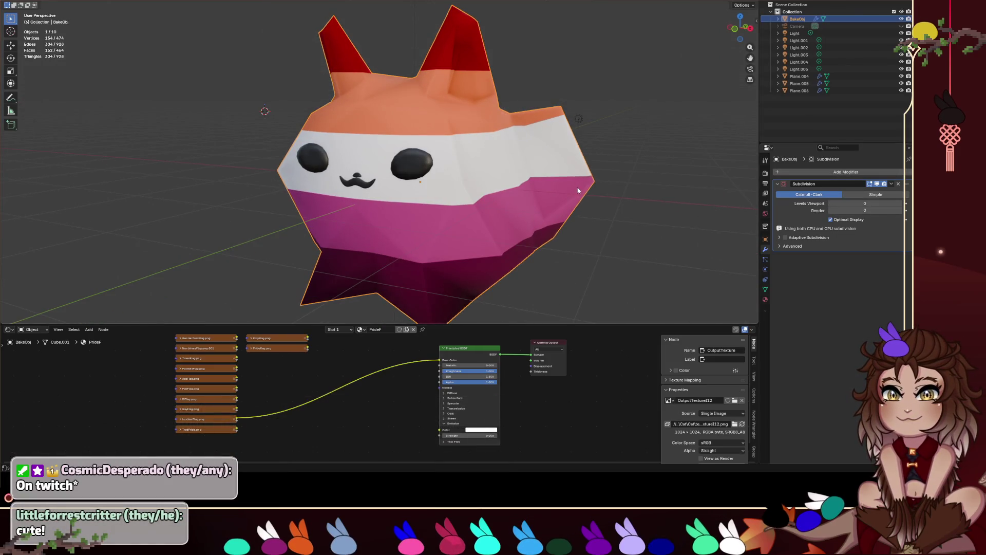
pyautogui.press('KP_5')
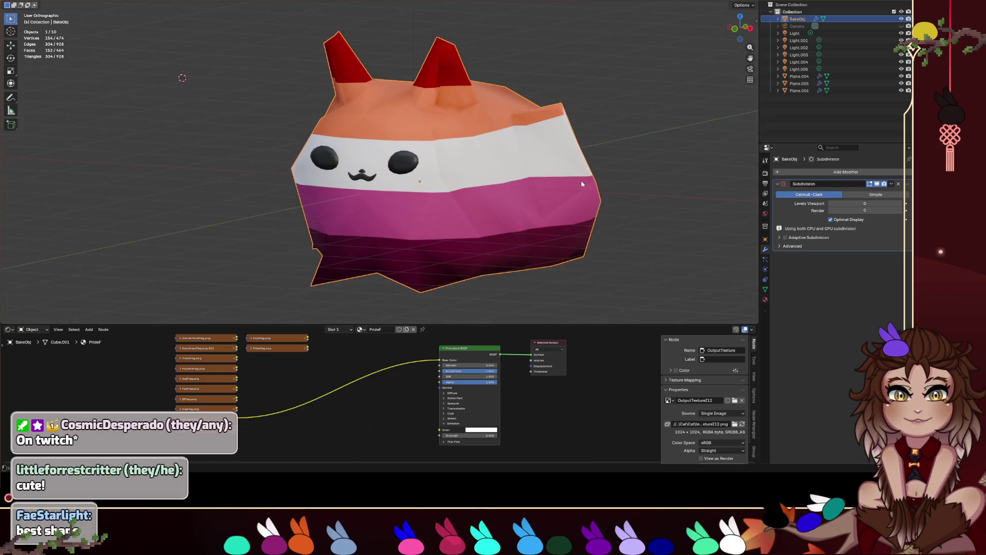
pyautogui.press('KP_5')
pyautogui.moveTo(582, 183)
pyautogui.mouseDown()
pyautogui.moveTo(606, 149)
pyautogui.moveTo(605, 125)
pyautogui.mouseUp()
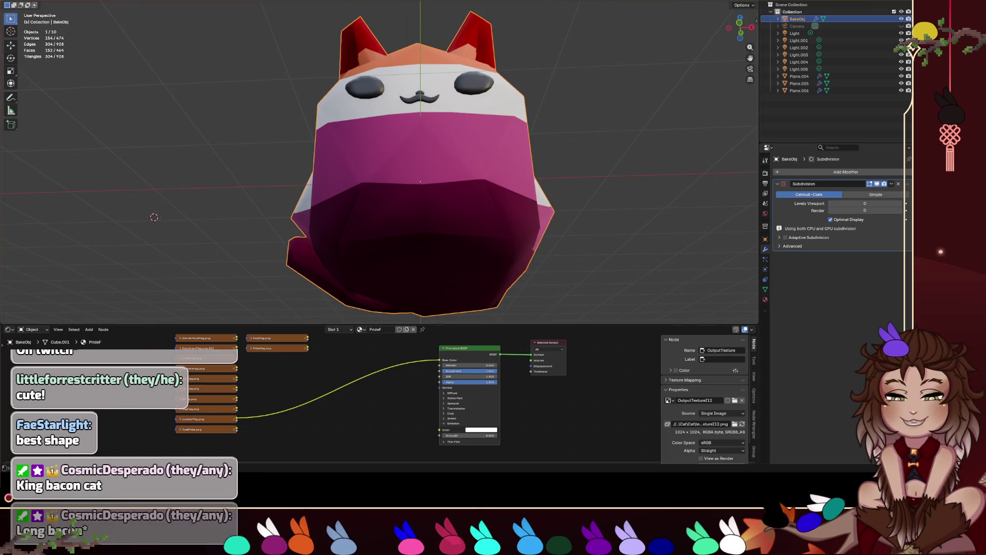
pyautogui.moveTo(472, 282); pyautogui.dragTo(496, 266)
pyautogui.scroll(-4, 514, 218)
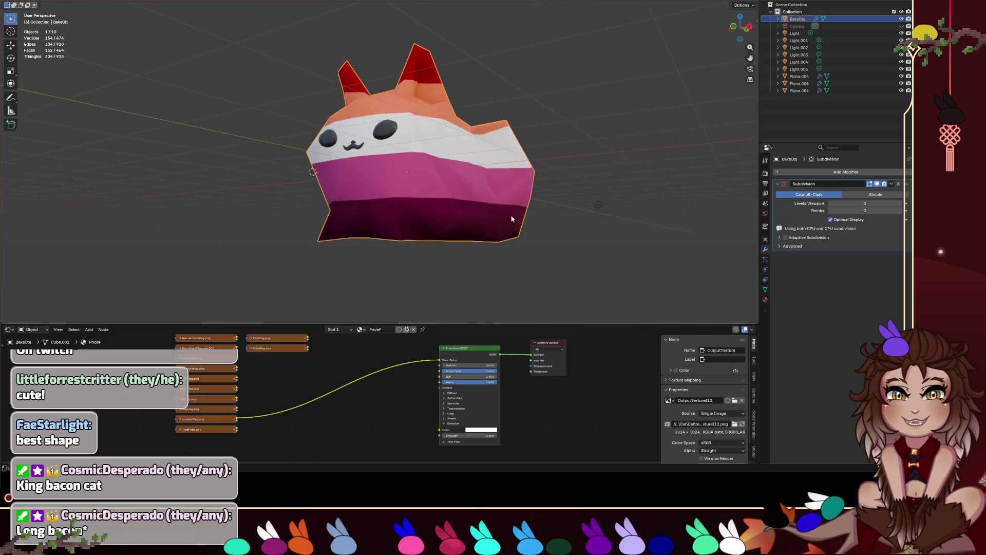
pyautogui.moveTo(514, 218)
pyautogui.mouseDown()
pyautogui.moveTo(480, 209)
pyautogui.moveTo(492, 192)
pyautogui.mouseUp()
pyautogui.scroll(6, 491, 192)
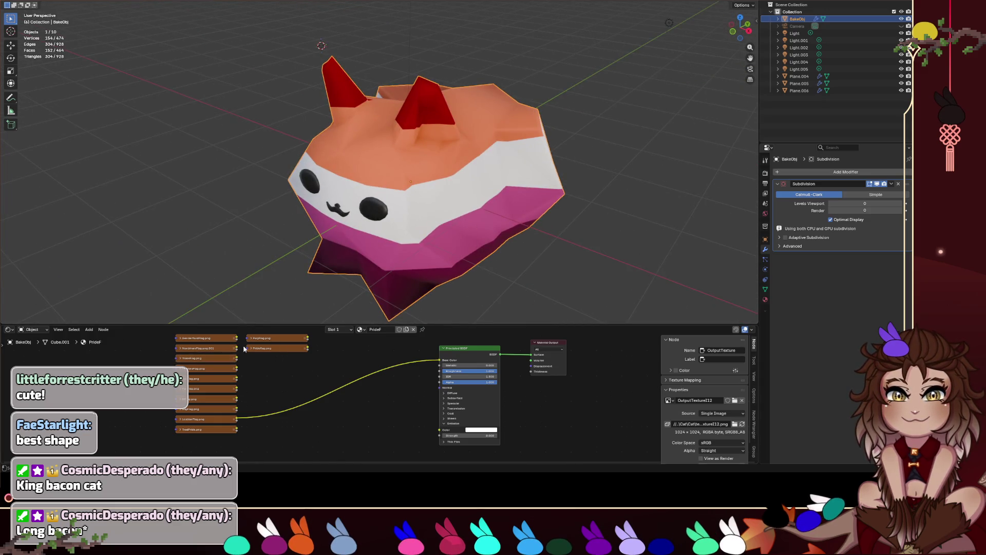
pyautogui.scroll(1, 242, 357)
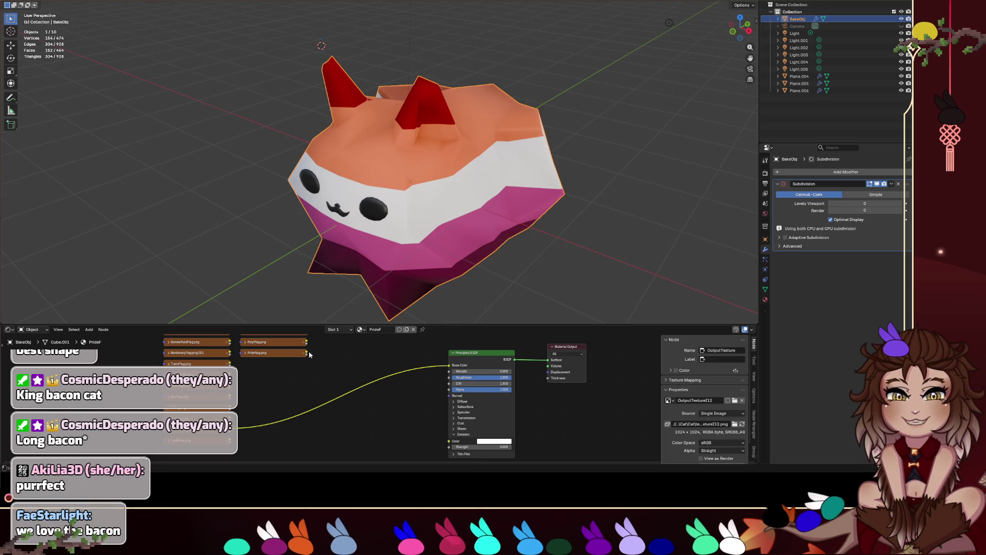
pyautogui.moveTo(498, 241)
pyautogui.mouseDown()
pyautogui.moveTo(589, 231)
pyautogui.moveTo(364, 220)
pyautogui.moveTo(406, 257)
pyautogui.moveTo(546, 218)
pyautogui.mouseUp()
pyautogui.press('Tab')
pyautogui.press('Tab')
pyautogui.press('Tab')
pyautogui.scroll(-2, 407, 259)
pyautogui.press('Tab')
pyautogui.click(545, 221)
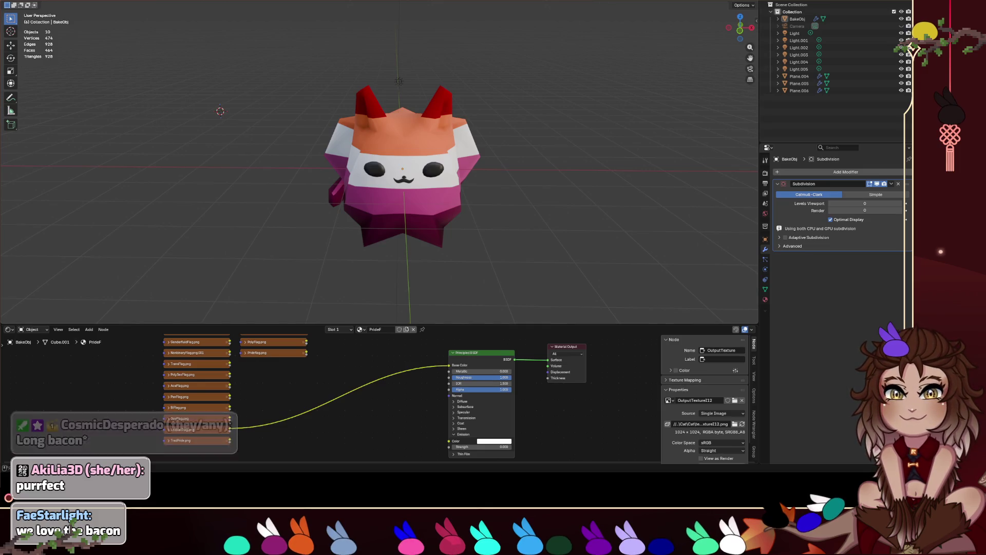
pyautogui.click(11, 2)
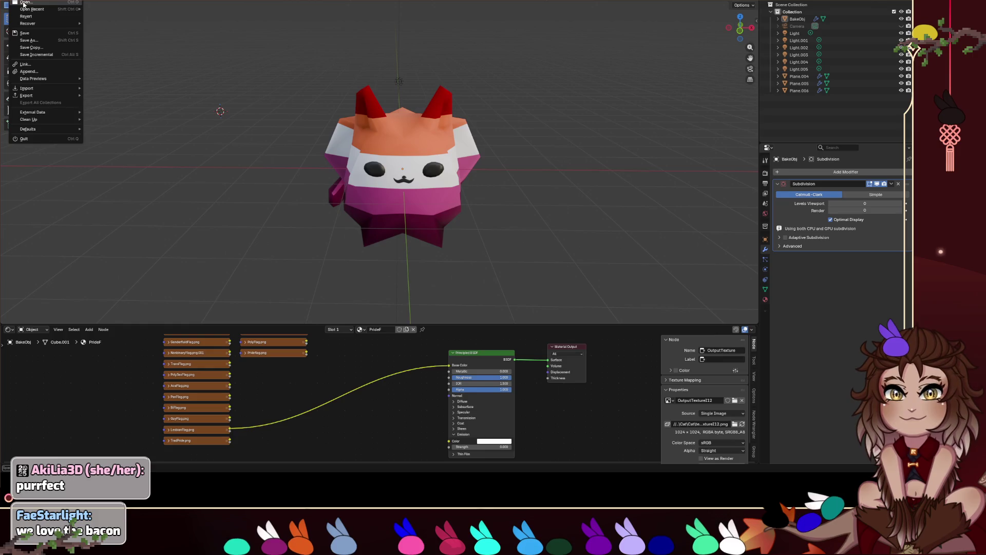
pyautogui.click(23, 140)
pyautogui.click(465, 239)
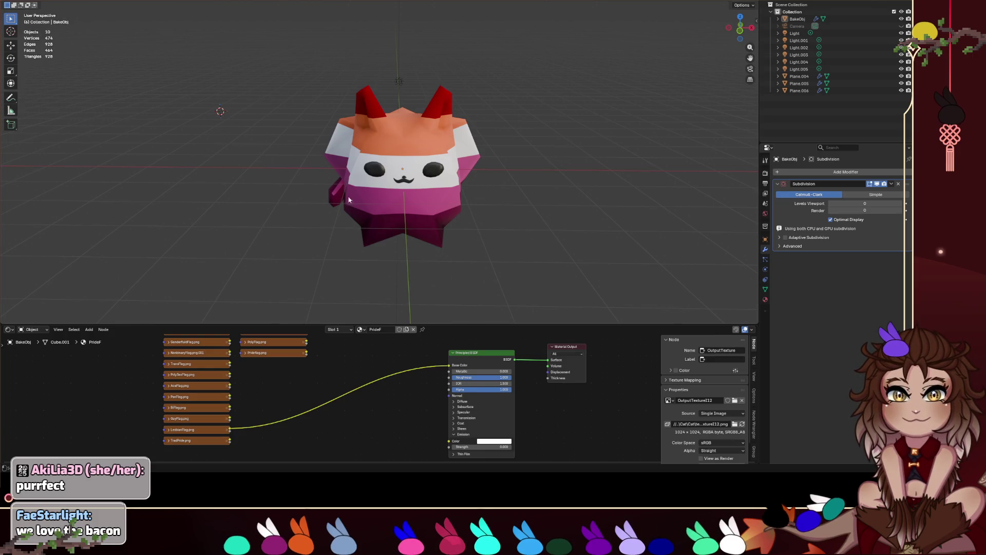
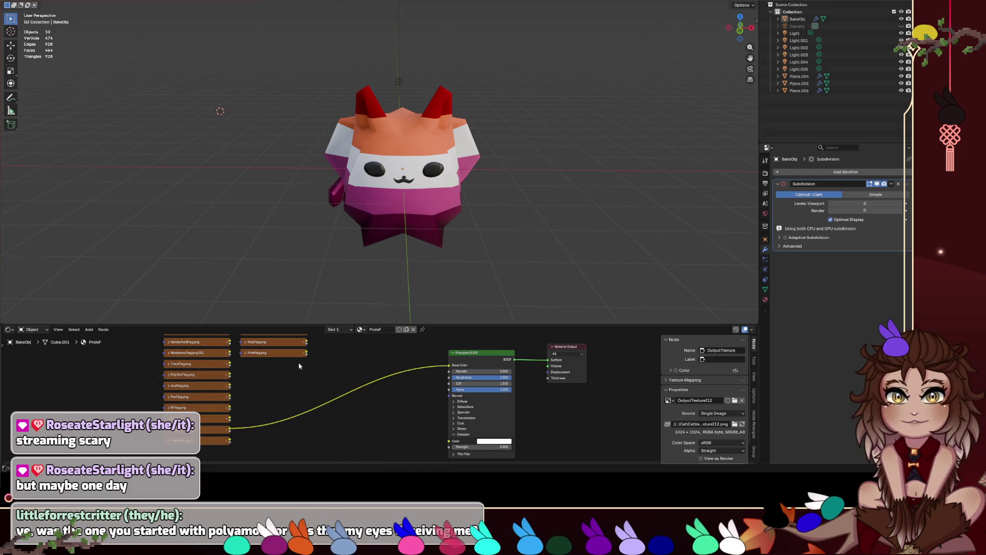
# Step: Connect the PolyFlag.png texture's Color to the Principled BSDF Base Color of the cat model
pyautogui.scroll(2, 329, 367)
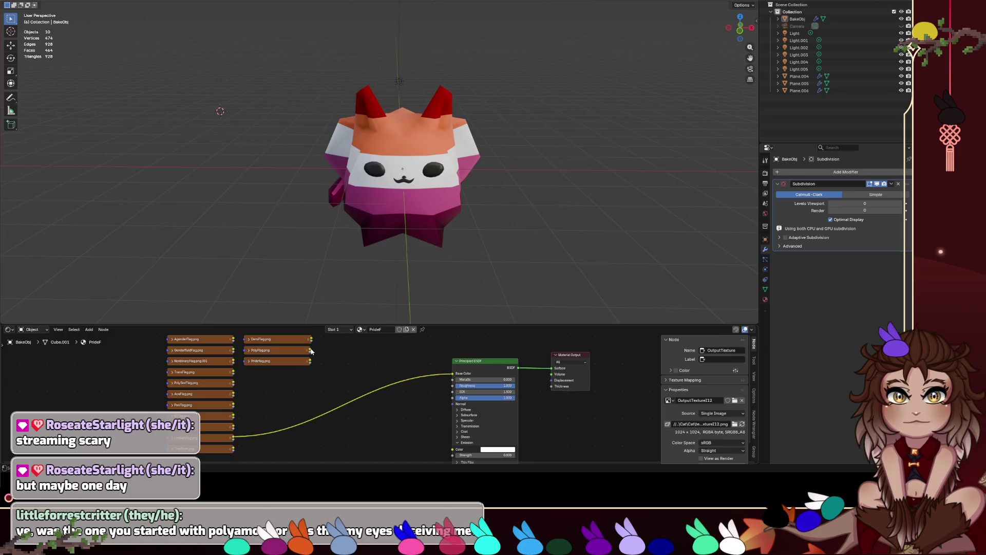
pyautogui.moveTo(311, 352); pyautogui.dragTo(452, 373)
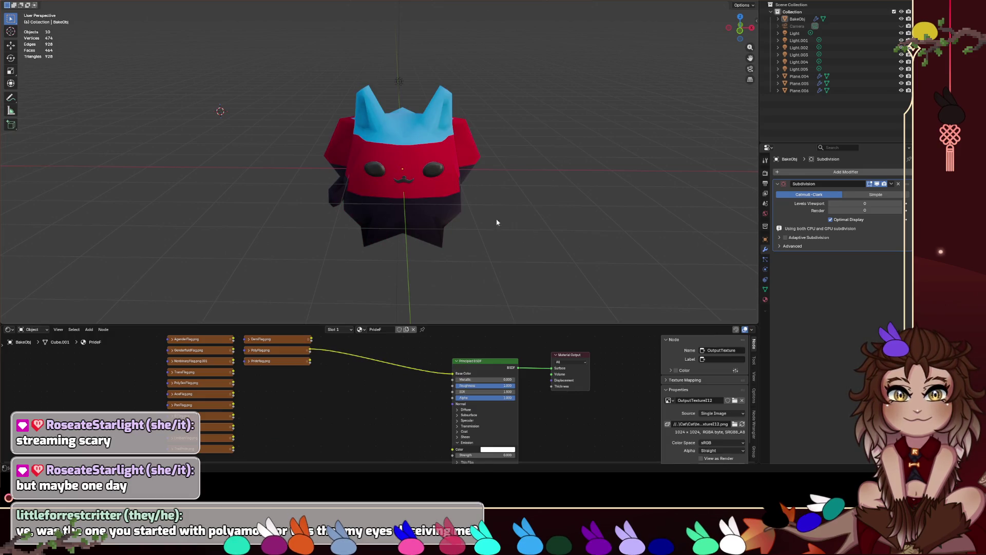
pyautogui.moveTo(497, 222)
pyautogui.mouseDown()
pyautogui.moveTo(484, 226)
pyautogui.moveTo(539, 173)
pyautogui.mouseUp()
pyautogui.scroll(-5, 616, 165)
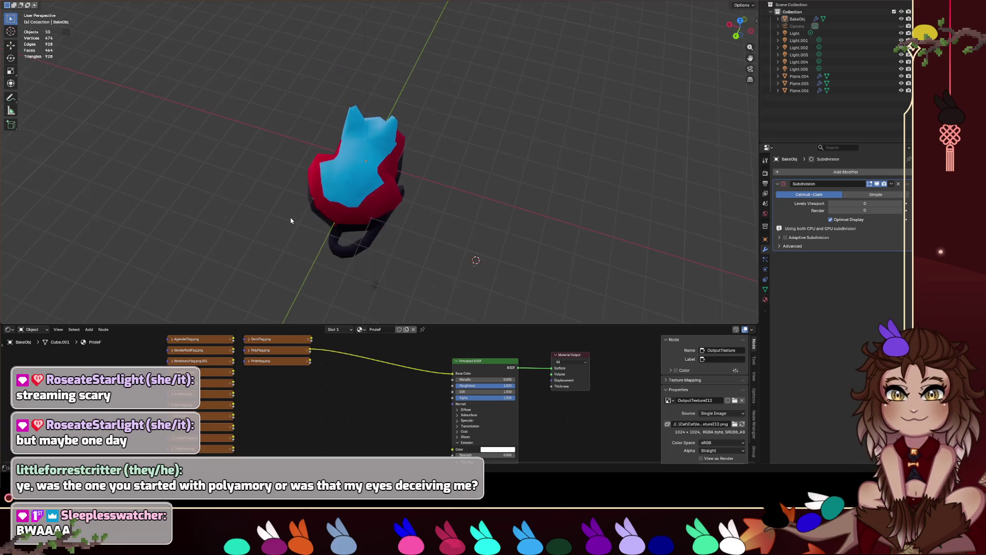
pyautogui.moveTo(293, 220); pyautogui.dragTo(447, 185)
pyautogui.click(246, 354)
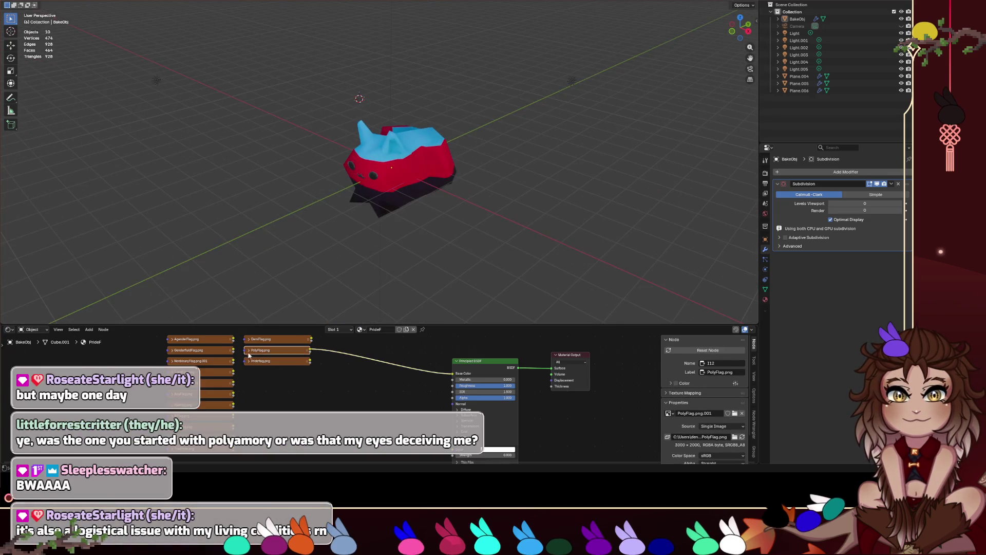
pyautogui.click(248, 350)
# Step: Add a new Mesh > Plane above the cat
pyautogui.scroll(1, 426, 184)
pyautogui.moveTo(426, 184); pyautogui.dragTo(451, 186)
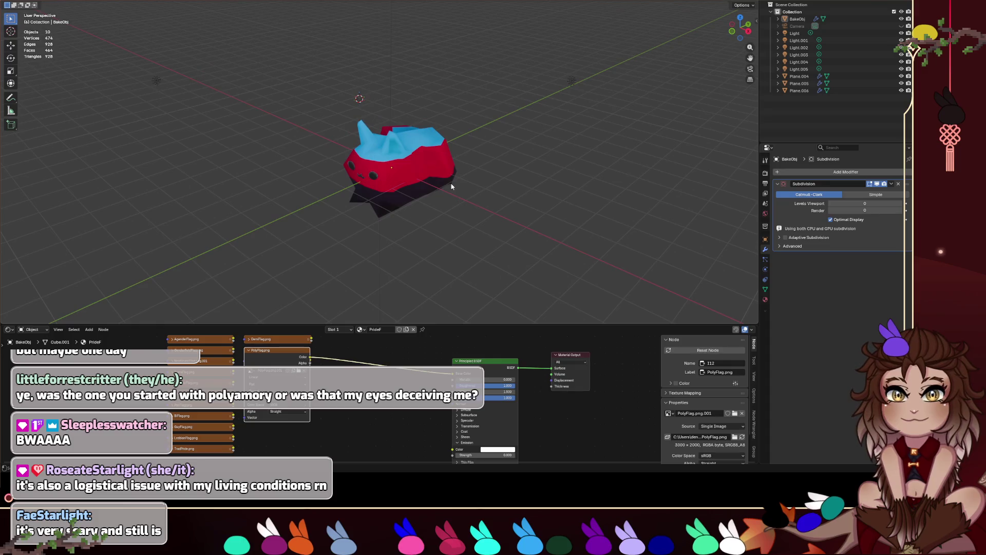
pyautogui.hotkey('shift', 'a')
pyautogui.click(480, 190)
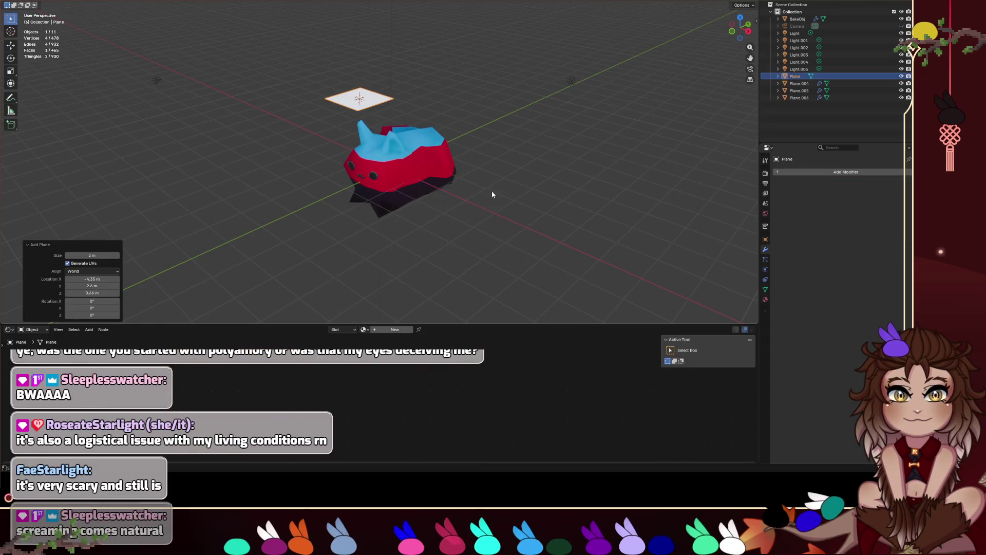
# Step: Tilt the new plane, assign it the PrideF material, and deselect it back in Object Mode
pyautogui.press('r')
pyautogui.press('r')
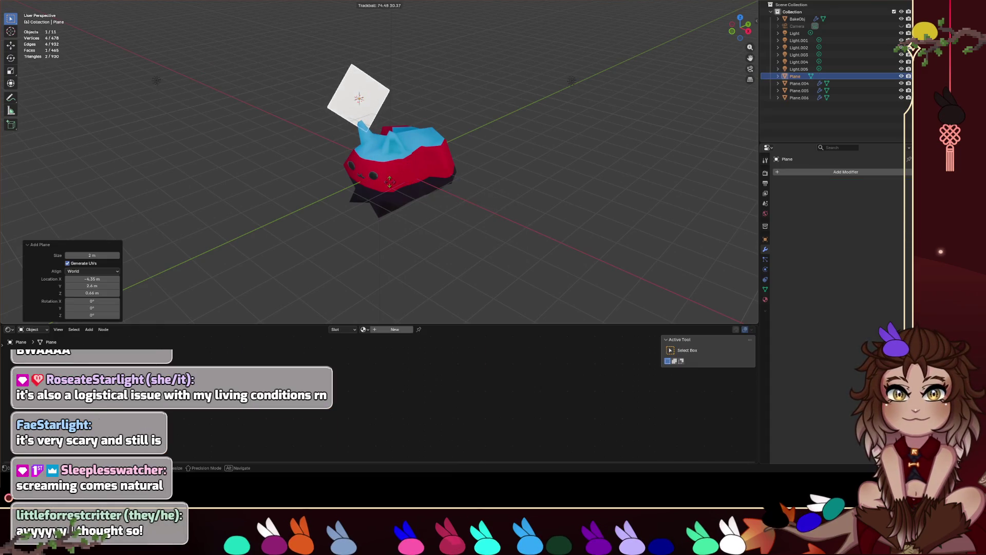
pyautogui.click(382, 167)
pyautogui.press('Tab')
pyautogui.click(793, 172)
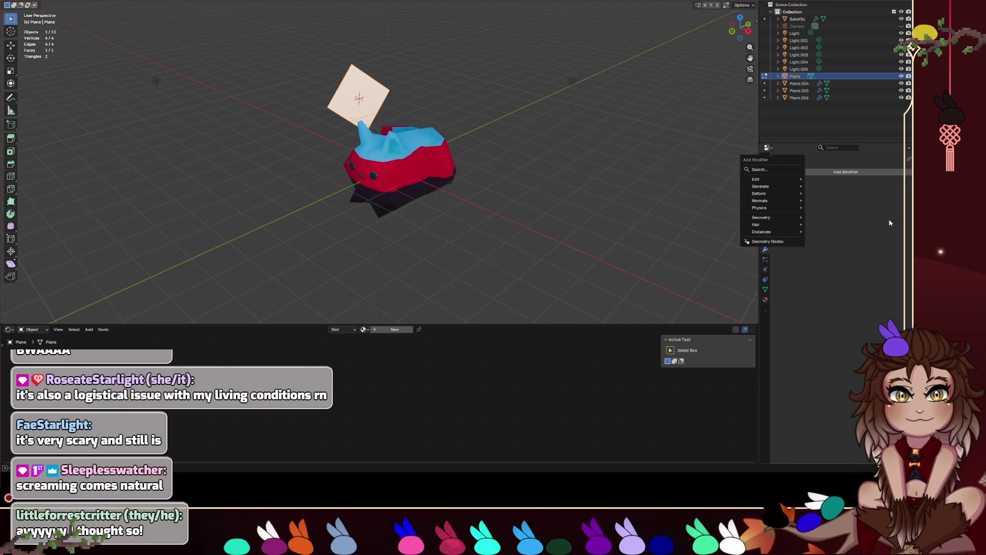
pyautogui.click(765, 299)
pyautogui.click(778, 211)
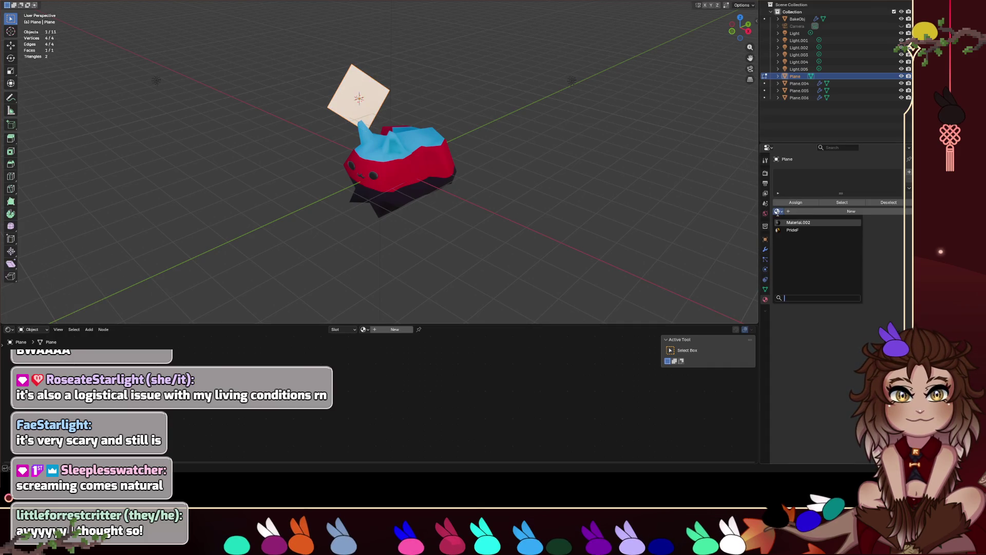
pyautogui.click(801, 226)
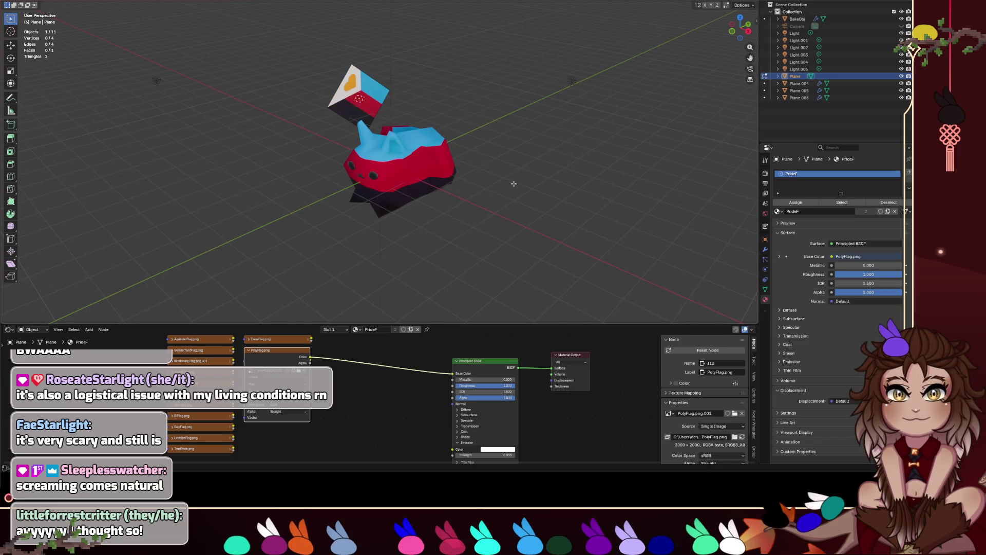
pyautogui.press('Tab')
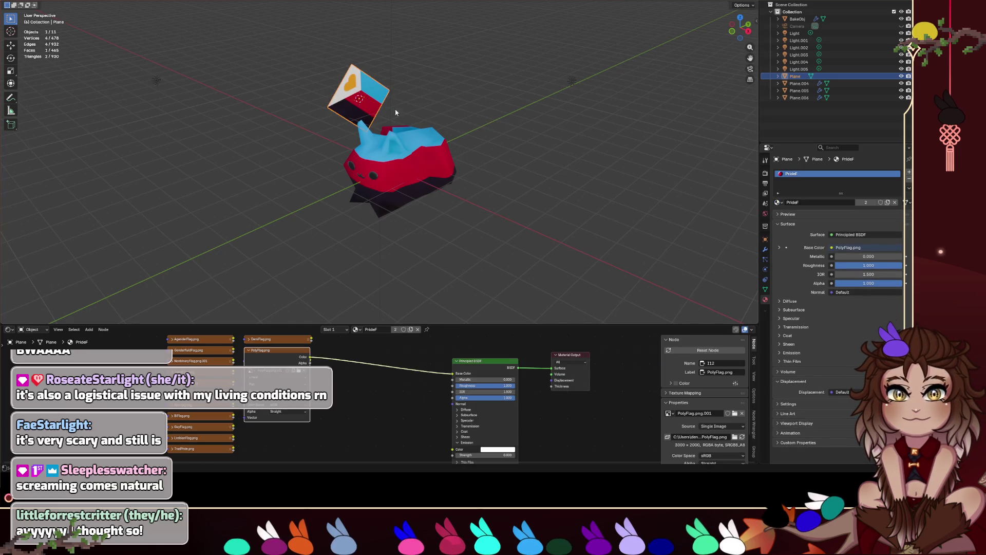
pyautogui.click(540, 166)
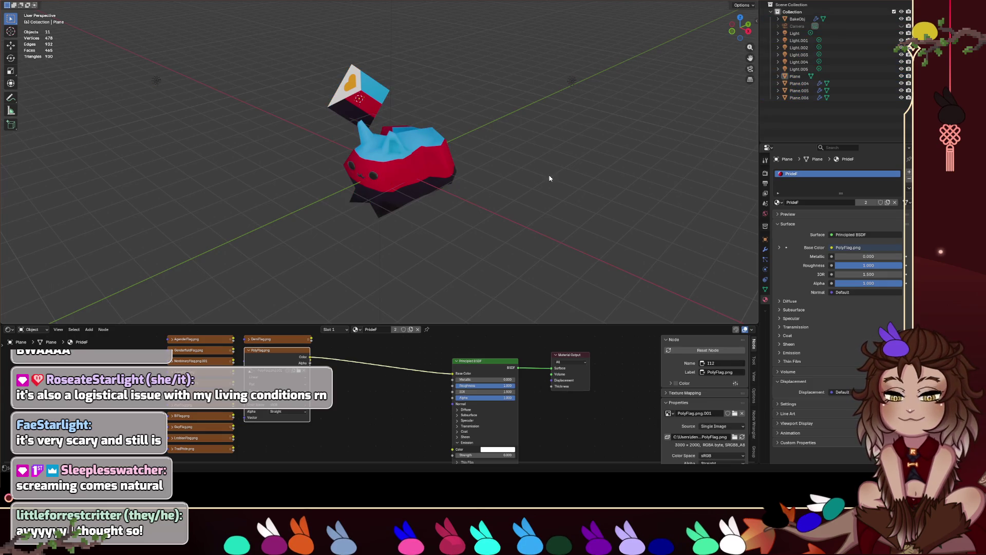
pyautogui.scroll(-1, 704, 410)
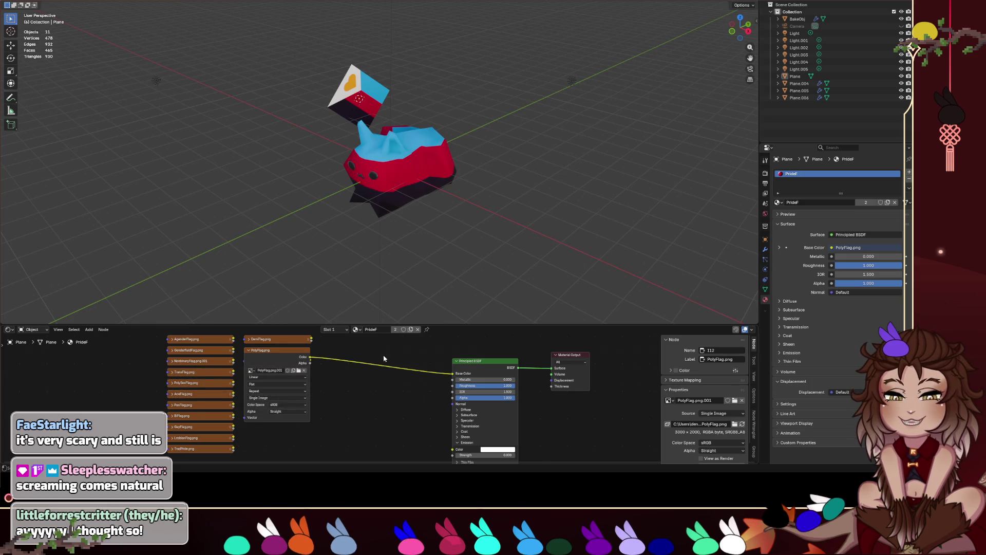
# Step: Collapse the PolyFlag.png image node and open the File menu
pyautogui.press('h')
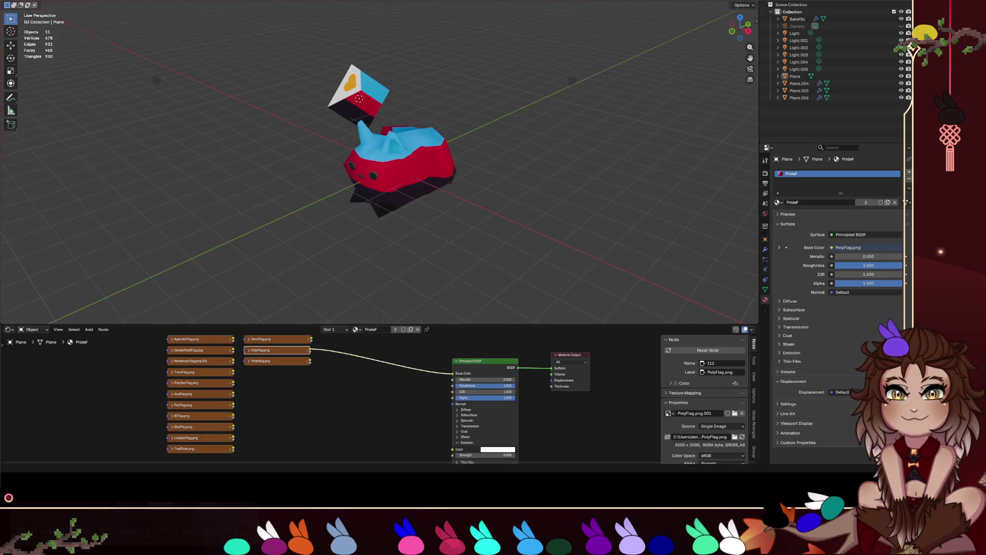
pyautogui.click(21, 0)
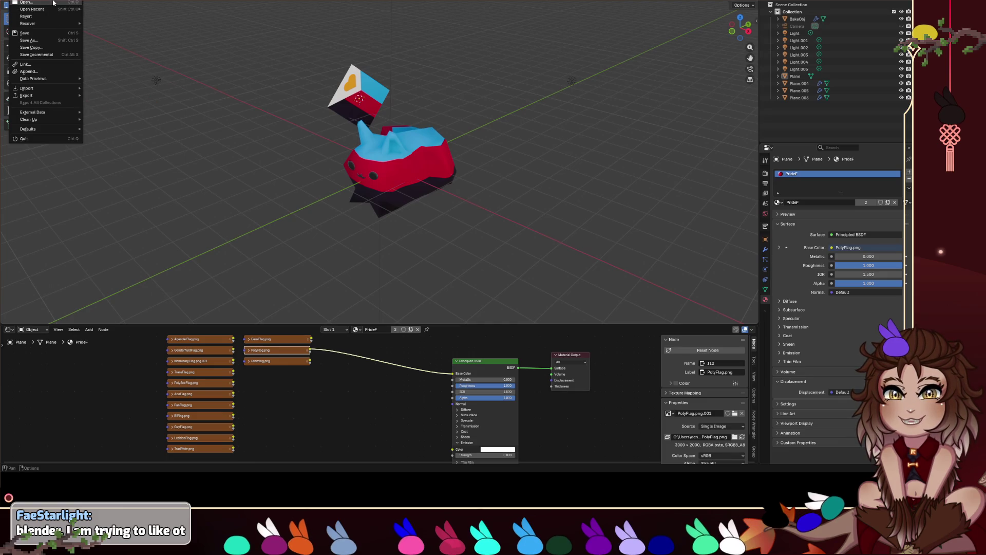
pyautogui.click(101, 44)
pyautogui.click(470, 237)
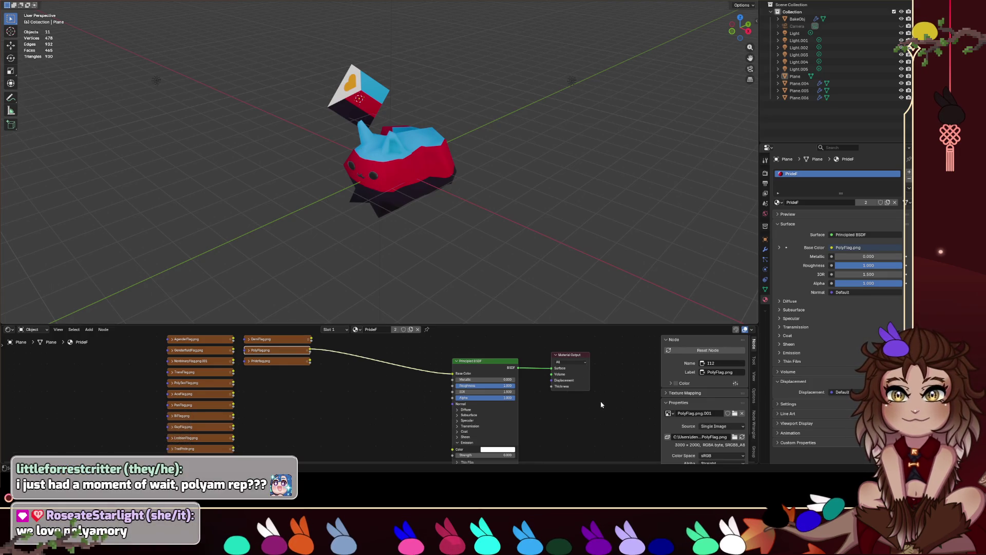
pyautogui.scroll(-3, 382, 389)
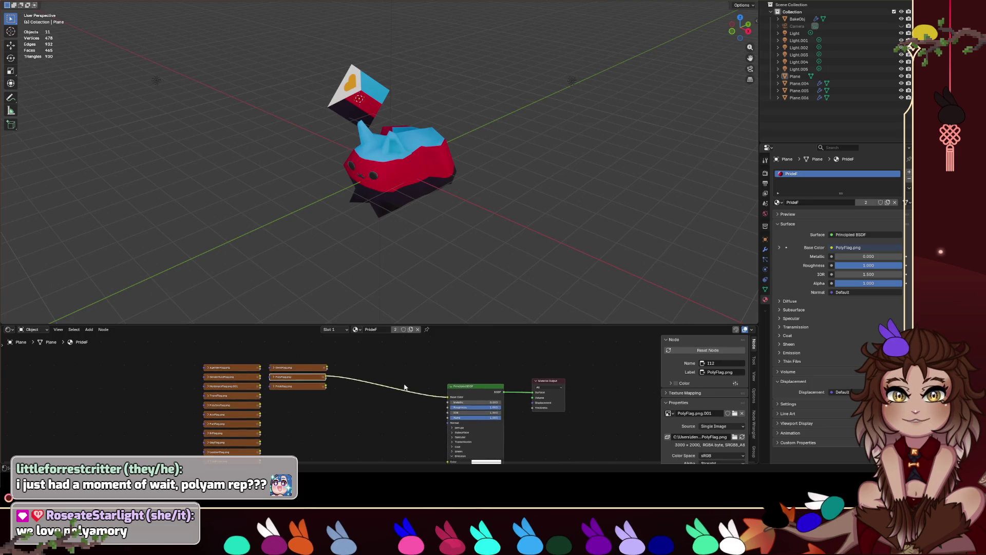
pyautogui.moveTo(422, 371); pyautogui.dragTo(389, 375)
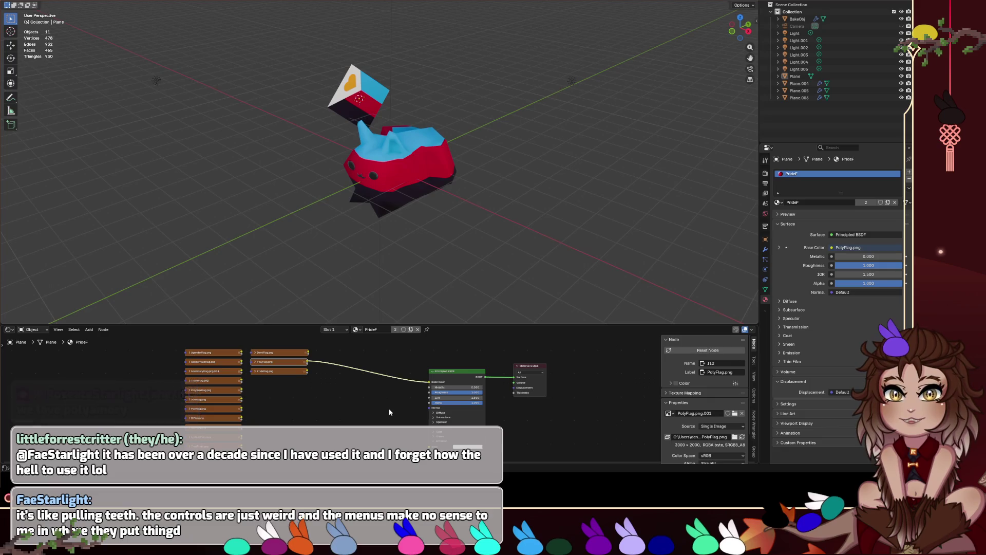
pyautogui.click(369, 420)
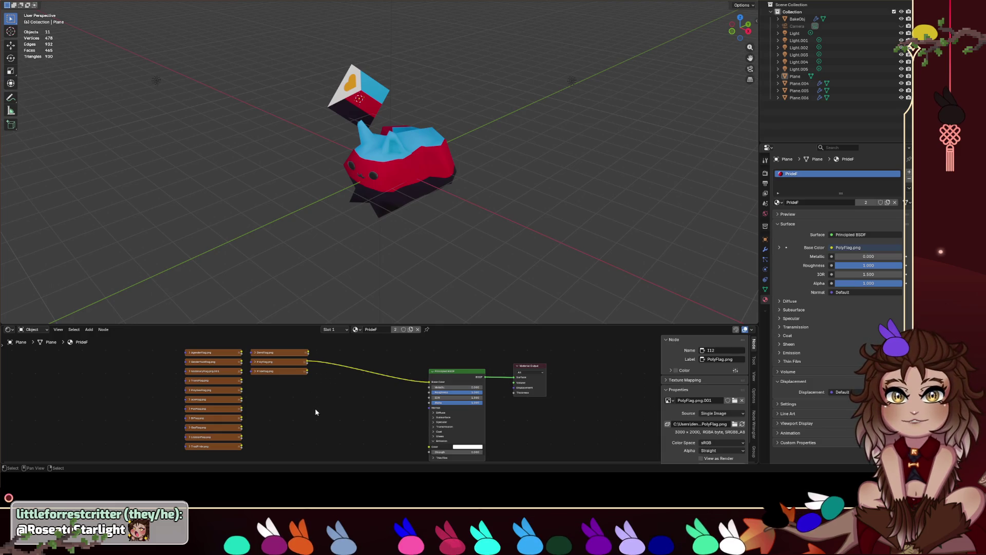
pyautogui.scroll(1, 284, 412)
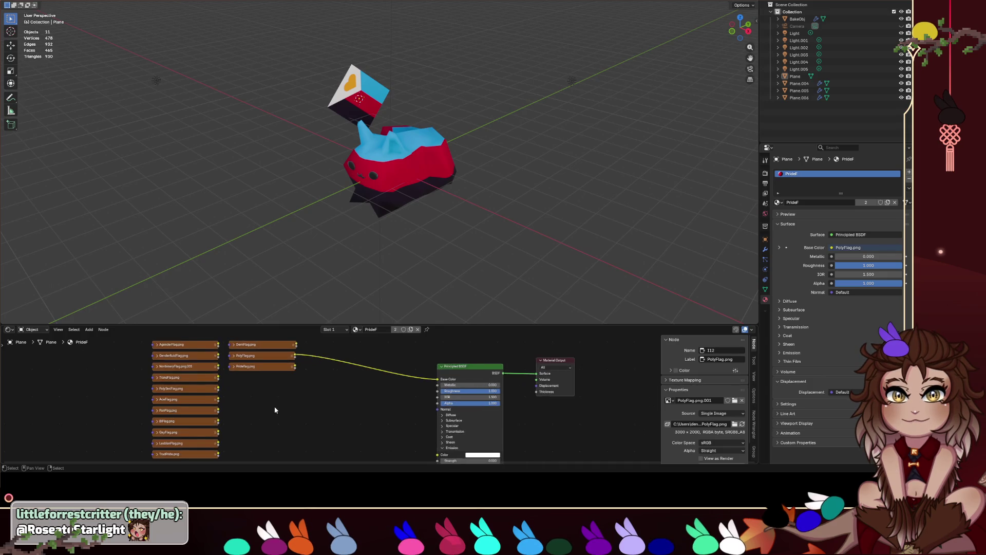
pyautogui.scroll(-1, 275, 410)
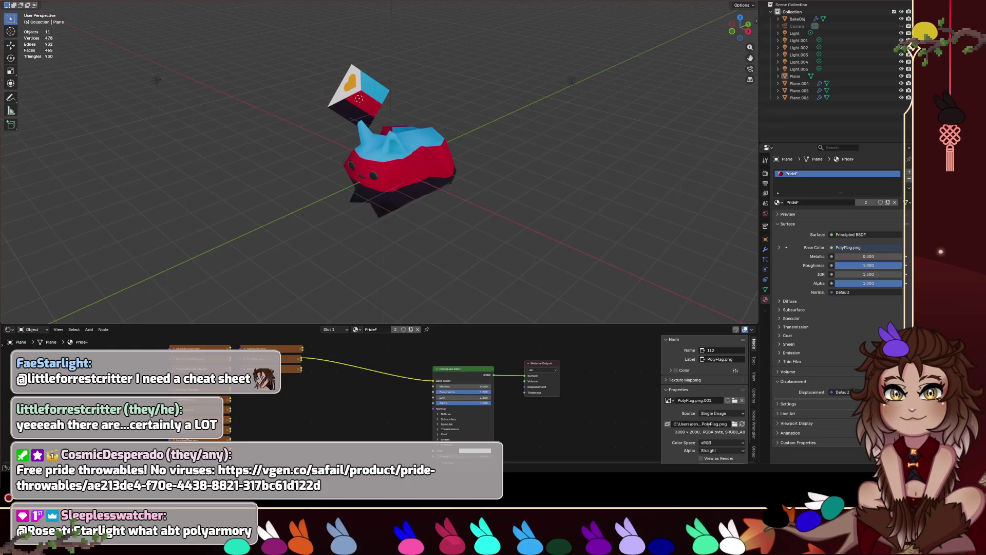
pyautogui.click(129, 51)
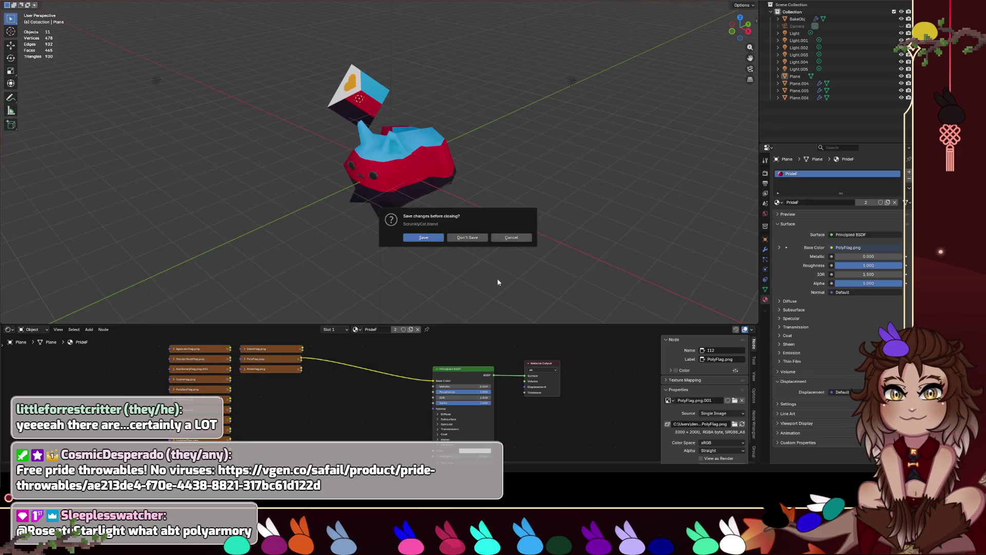
pyautogui.click(468, 236)
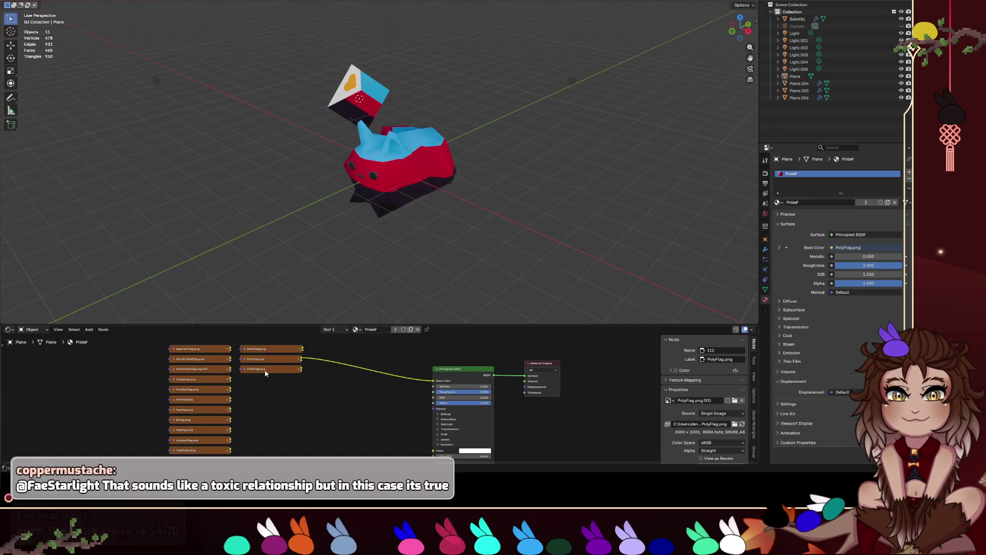
# Step: Feed the base colour from AgenderFlag, then TransFlag.png, and return to Godot's rmbmenu.gd script
pyautogui.moveTo(230, 349)
pyautogui.mouseDown()
pyautogui.moveTo(459, 396)
pyautogui.moveTo(433, 382)
pyautogui.mouseUp()
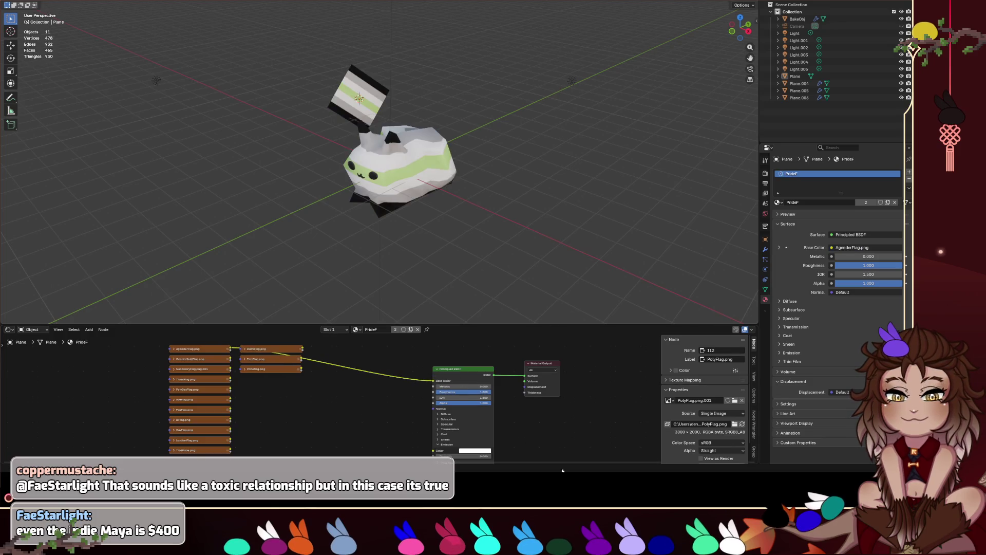
pyautogui.scroll(2, 220, 387)
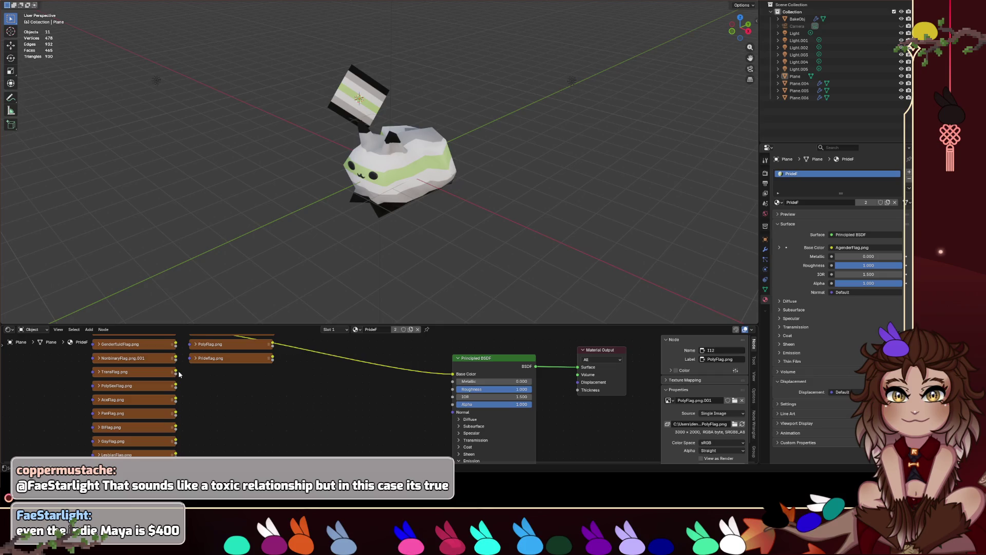
pyautogui.moveTo(176, 375); pyautogui.dragTo(453, 374)
pyautogui.scroll(-2, 565, 231)
pyautogui.scroll(2, 565, 232)
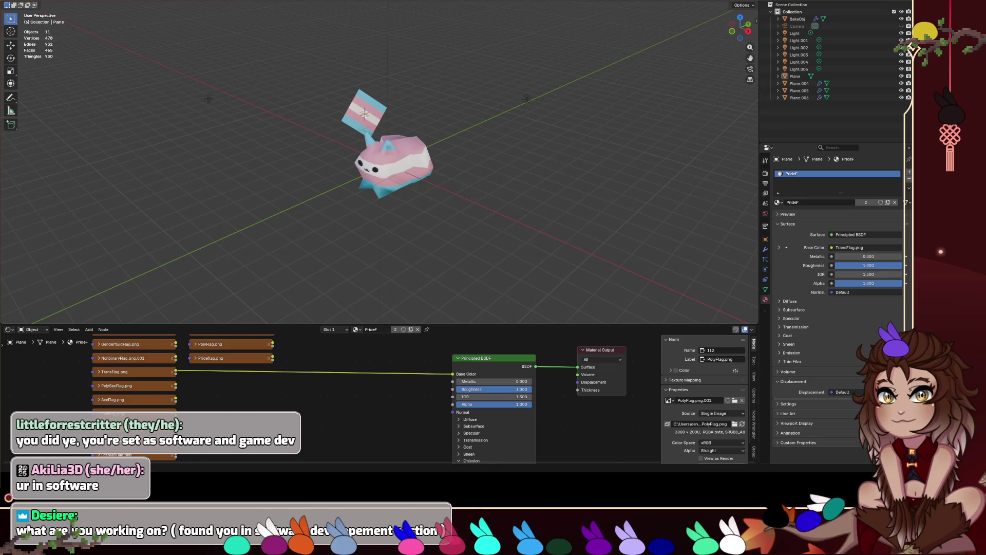
pyautogui.hotkey('alt', 'Tab')
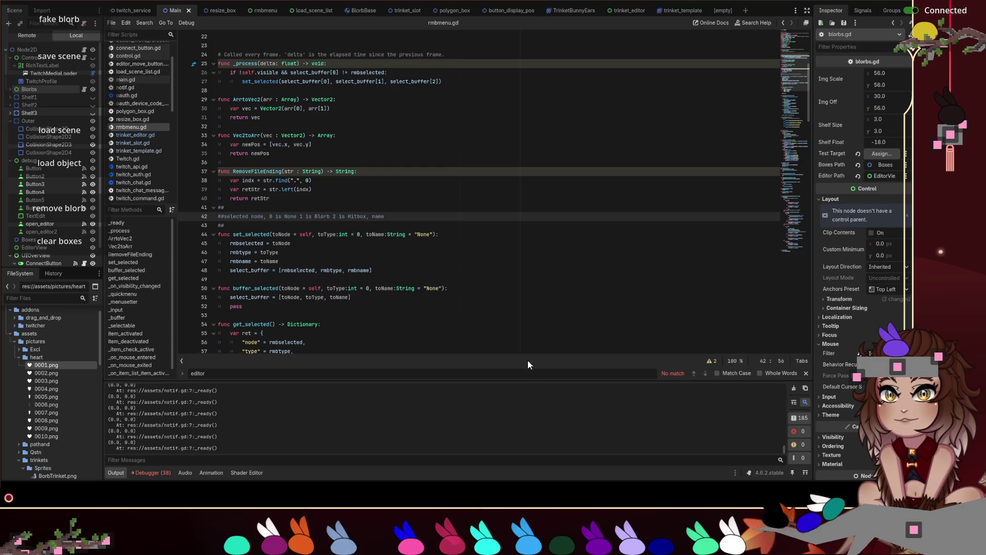
# Step: Right-click in the running game to show its blorb menu options, such as remove blorb and open editor
pyautogui.rightClick(525, 162)
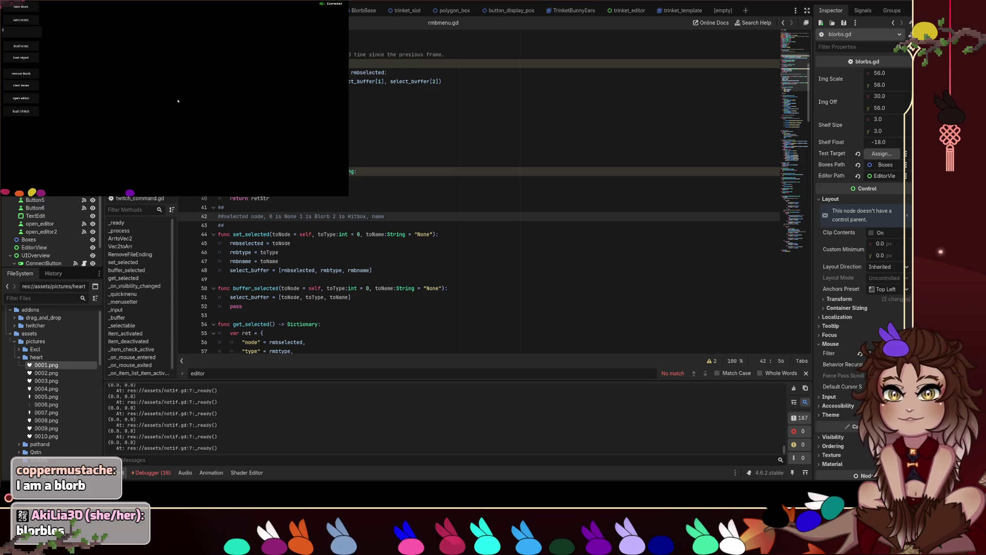
# Step: Open the game's object editor, reposition the Object Name panel, and select the first heart frame
pyautogui.click(23, 97)
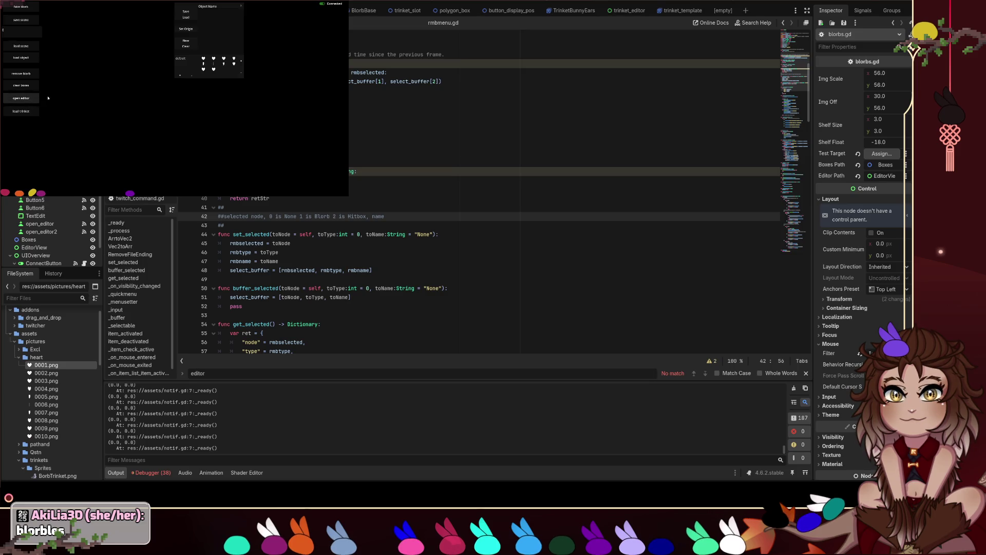
pyautogui.moveTo(174, 3)
pyautogui.mouseDown()
pyautogui.moveTo(134, 81)
pyautogui.moveTo(149, 54)
pyautogui.mouseUp()
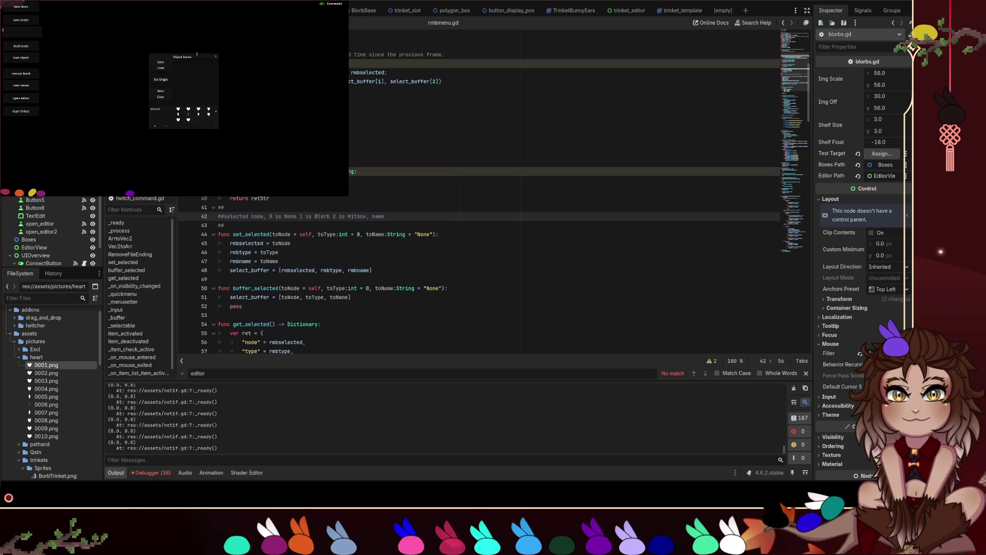
pyautogui.click(169, 85)
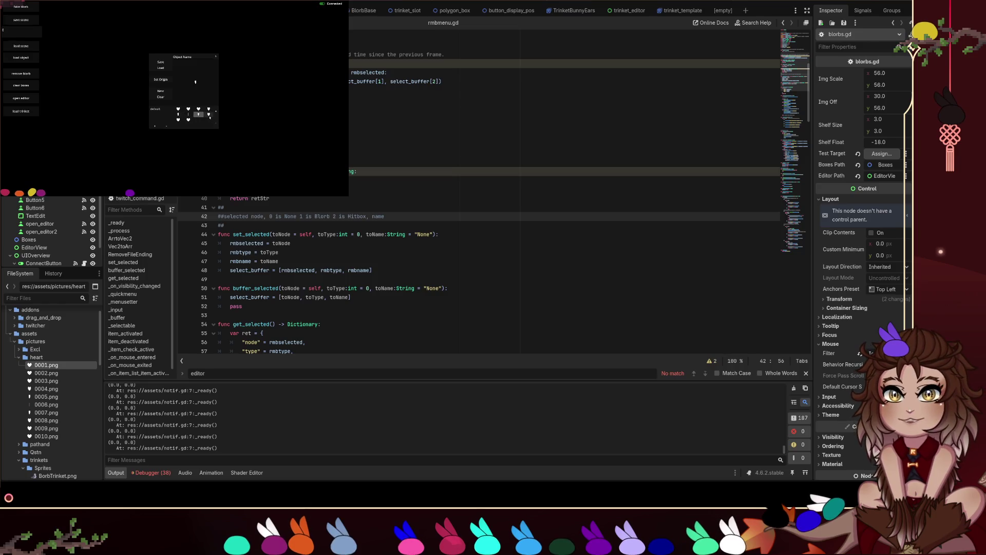
pyautogui.click(177, 120)
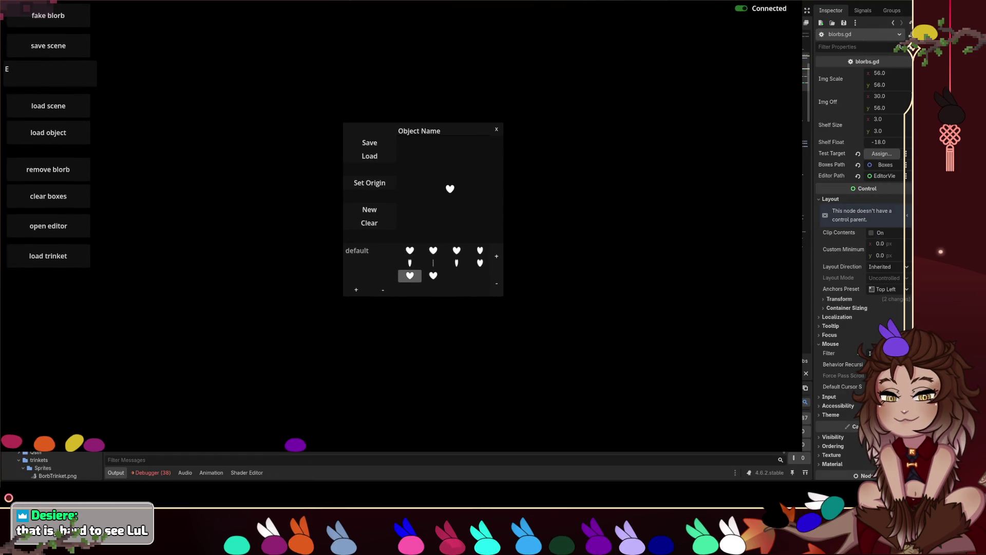
pyautogui.click(410, 252)
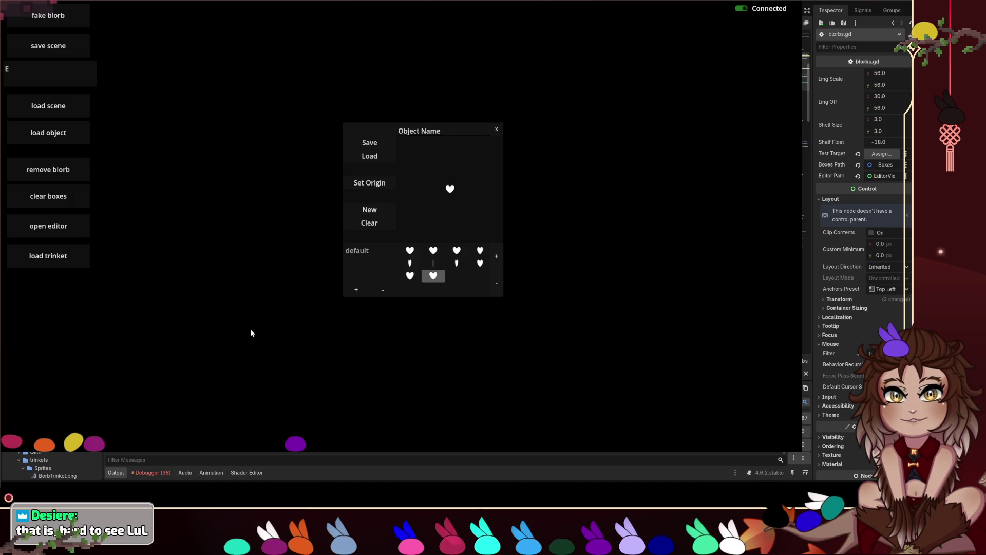
# Step: Shuffle the yellow, red, purple, magenta and orange blorbs along the bottom row, then reselect the first heart frame
pyautogui.moveTo(295, 449)
pyautogui.mouseDown()
pyautogui.moveTo(307, 392)
pyautogui.moveTo(307, 415)
pyautogui.mouseUp()
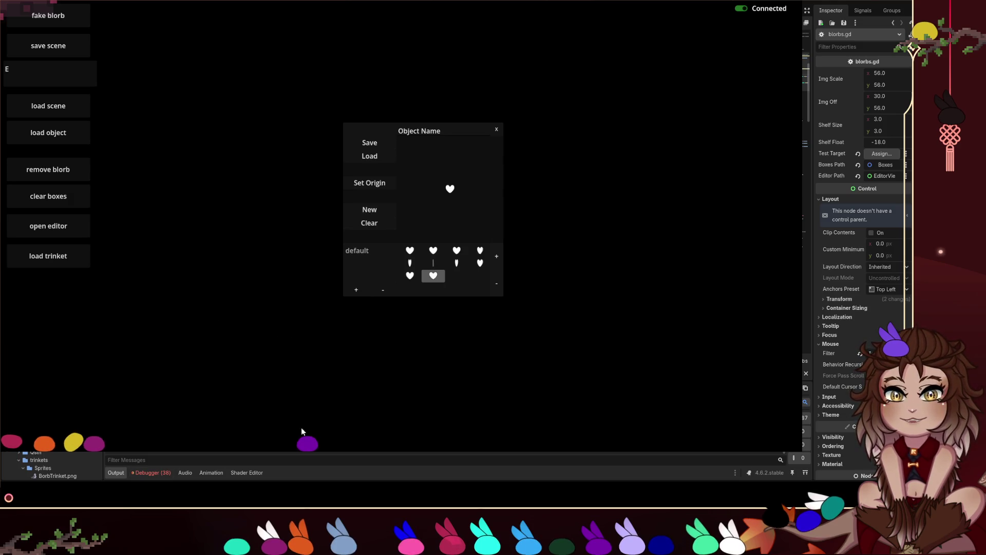
pyautogui.moveTo(74, 440)
pyautogui.mouseDown()
pyautogui.moveTo(86, 397)
pyautogui.moveTo(185, 400)
pyautogui.mouseUp()
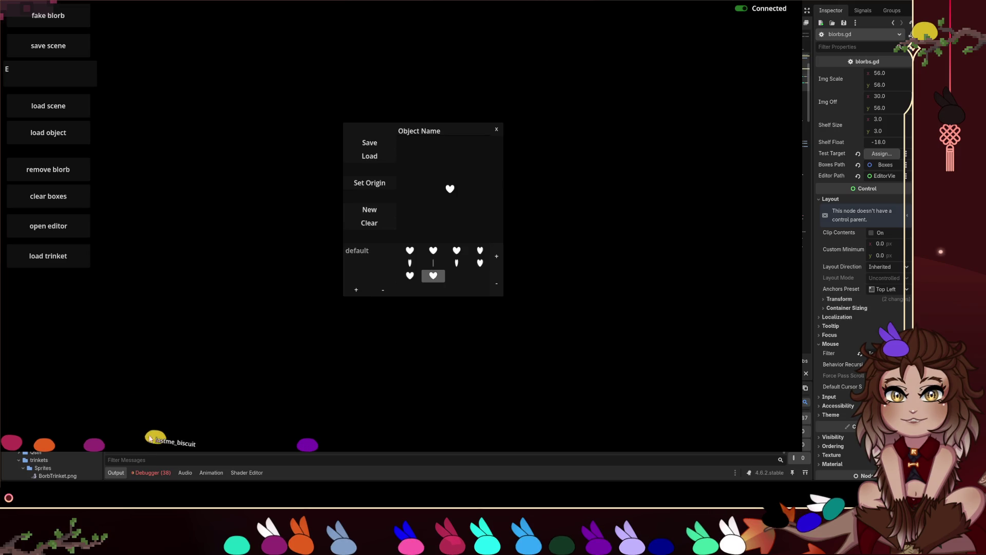
pyautogui.moveTo(11, 441); pyautogui.dragTo(210, 407)
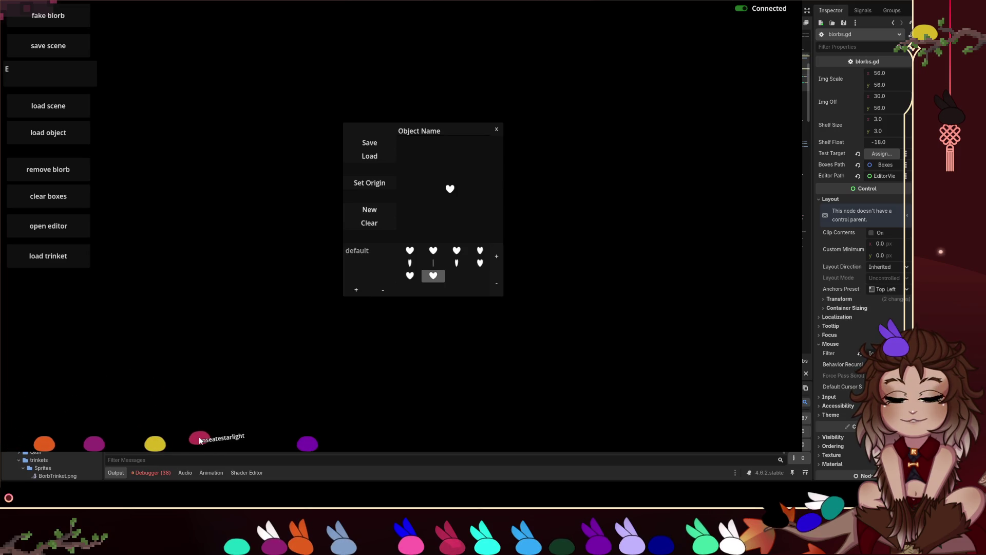
pyautogui.moveTo(307, 443); pyautogui.dragTo(246, 433)
pyautogui.moveTo(110, 441)
pyautogui.mouseDown()
pyautogui.moveTo(121, 425)
pyautogui.moveTo(117, 440)
pyautogui.mouseUp()
pyautogui.moveTo(44, 443); pyautogui.dragTo(94, 433)
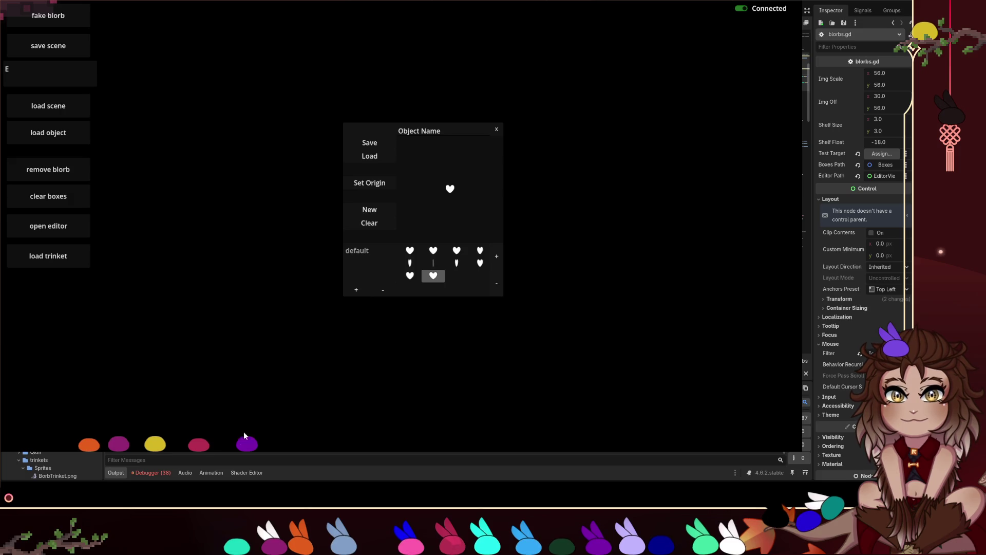
pyautogui.moveTo(245, 442); pyautogui.dragTo(191, 442)
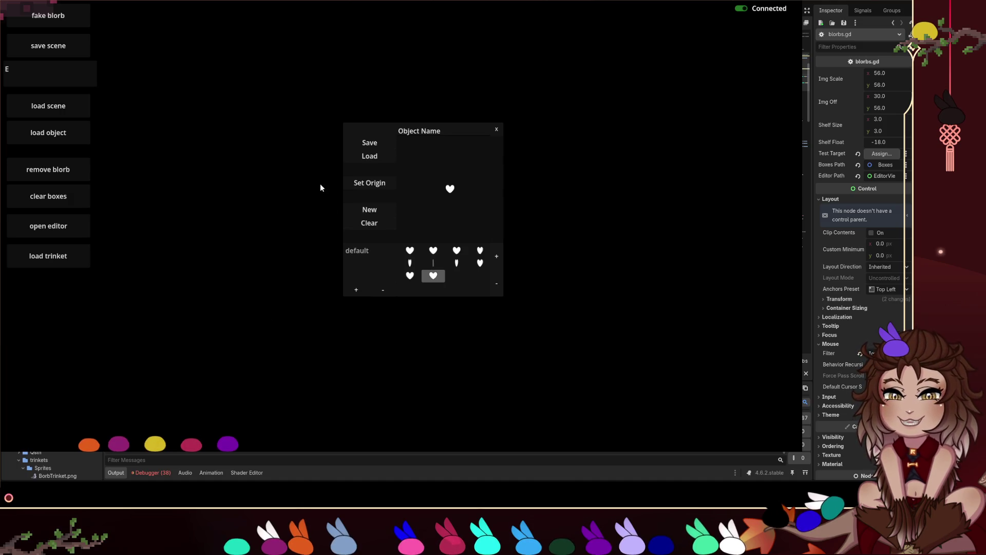
pyautogui.click(417, 250)
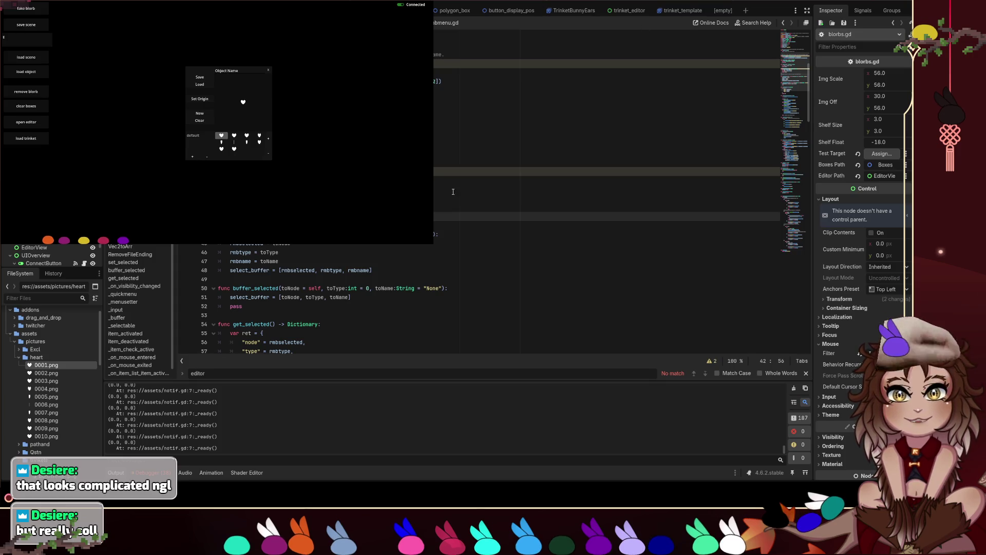
# Step: Switch between the trinket_editor and trinket_template scene tabs
pyautogui.scroll(7, 475, 187)
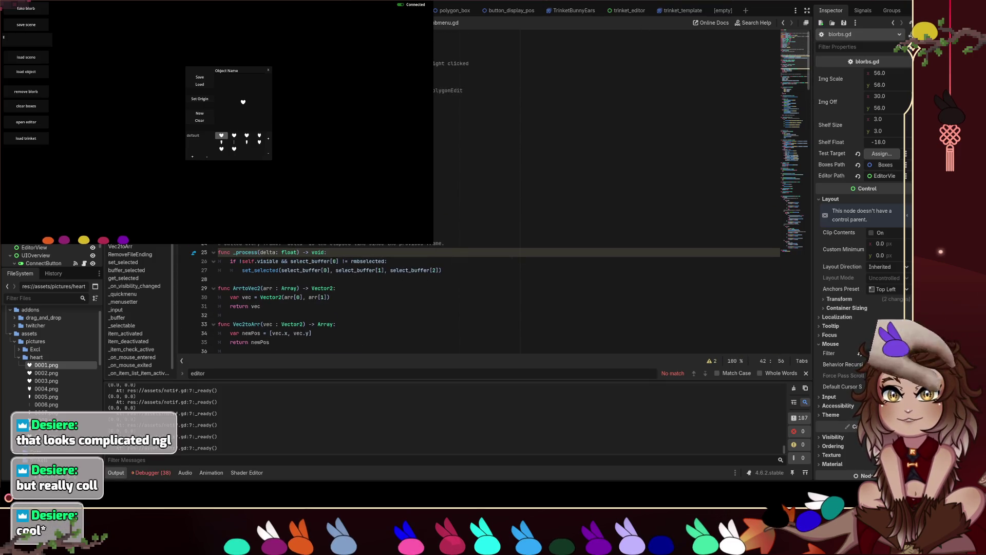
pyautogui.click(623, 12)
pyautogui.hotkey('ctrl', 'shift', 'Tab')
pyautogui.hotkey('ctrl', 'shift', 'Tab')
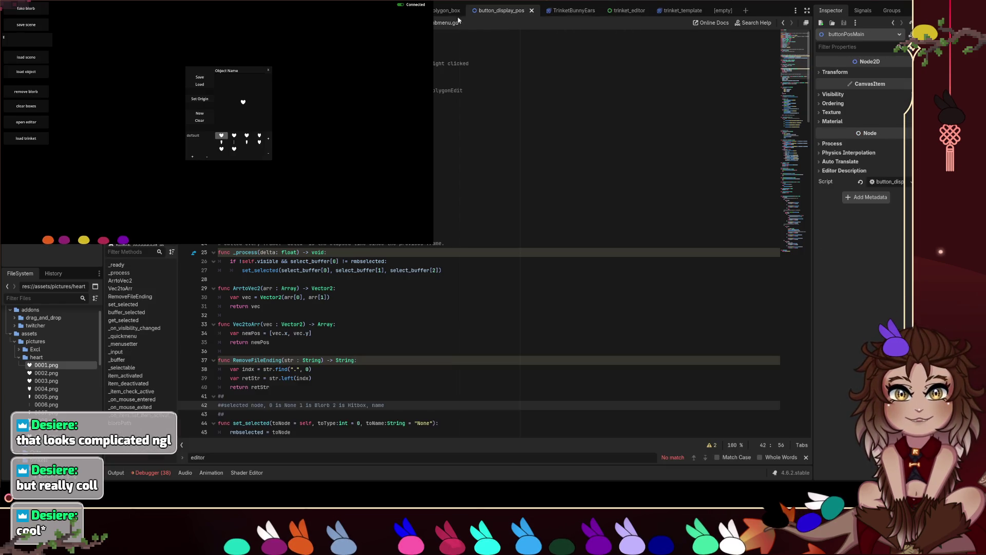
pyautogui.click(679, 11)
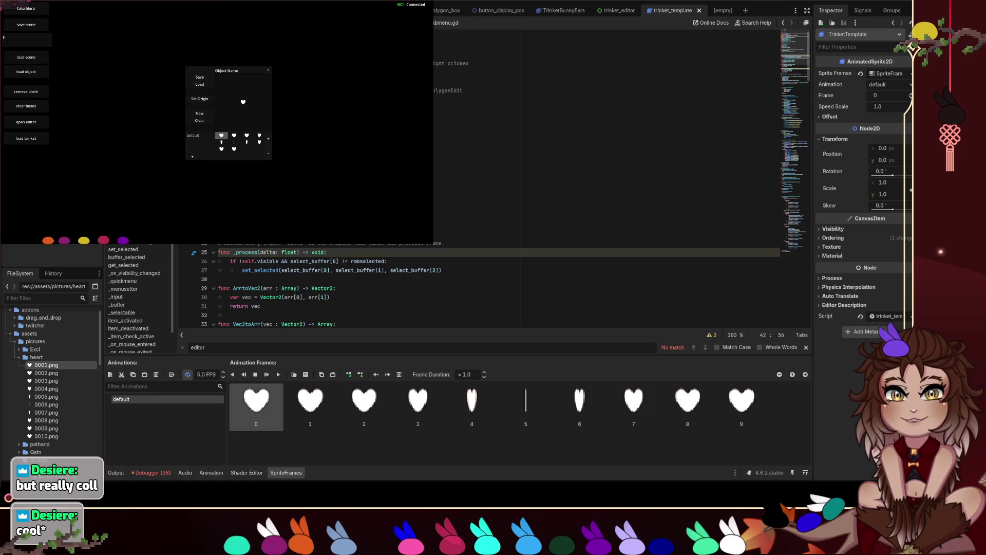
# Step: Review trinket_editor.gd around lines 37–54, then return to the 2D scene view
pyautogui.hotkey('alt', 'Left')
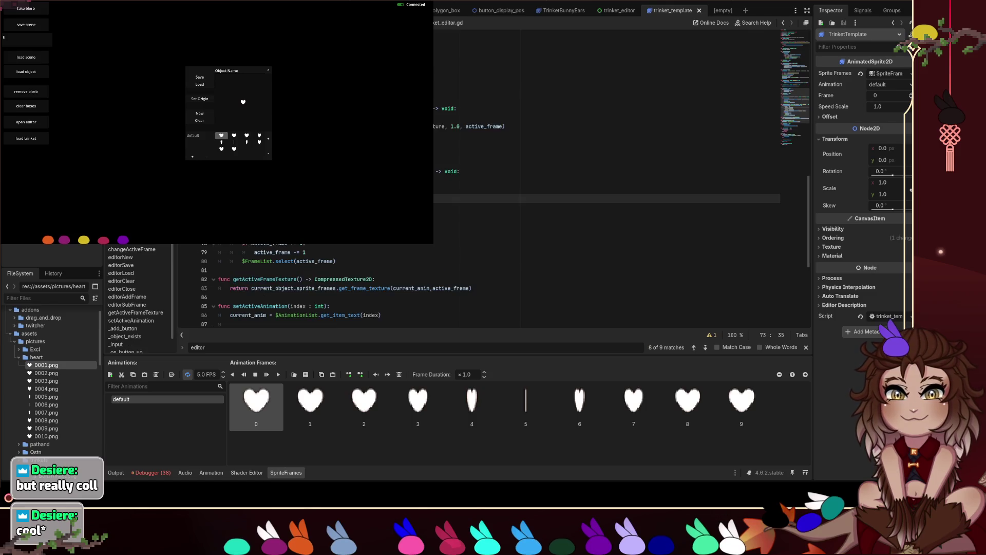
pyautogui.scroll(6, 799, 137)
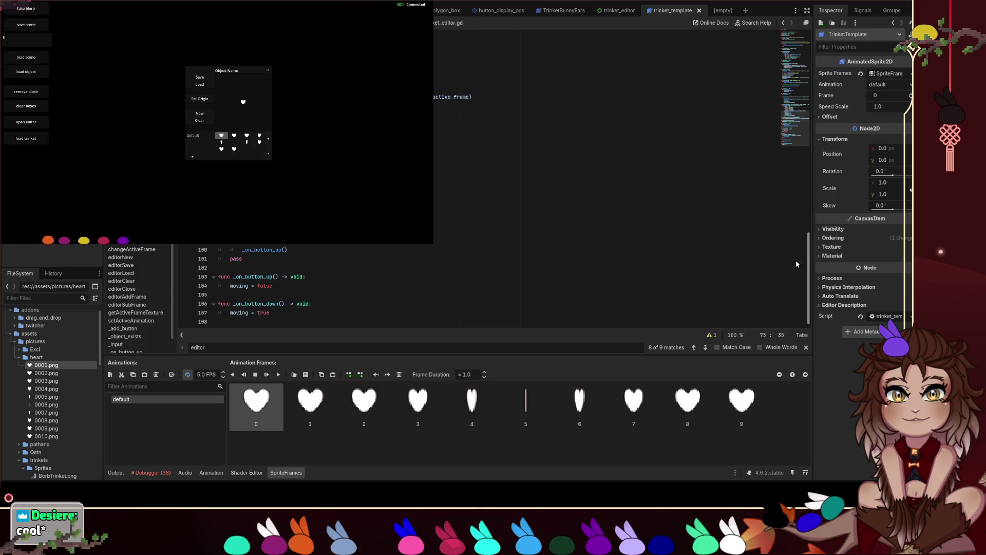
pyautogui.scroll(-1, 784, 136)
pyautogui.click(785, 135)
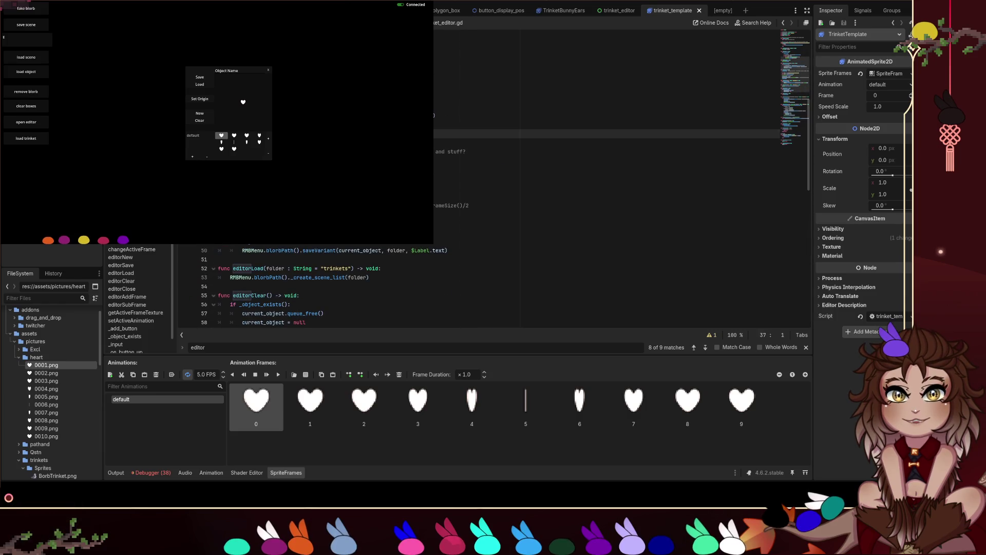
pyautogui.scroll(-3, 771, 137)
pyautogui.click(770, 106)
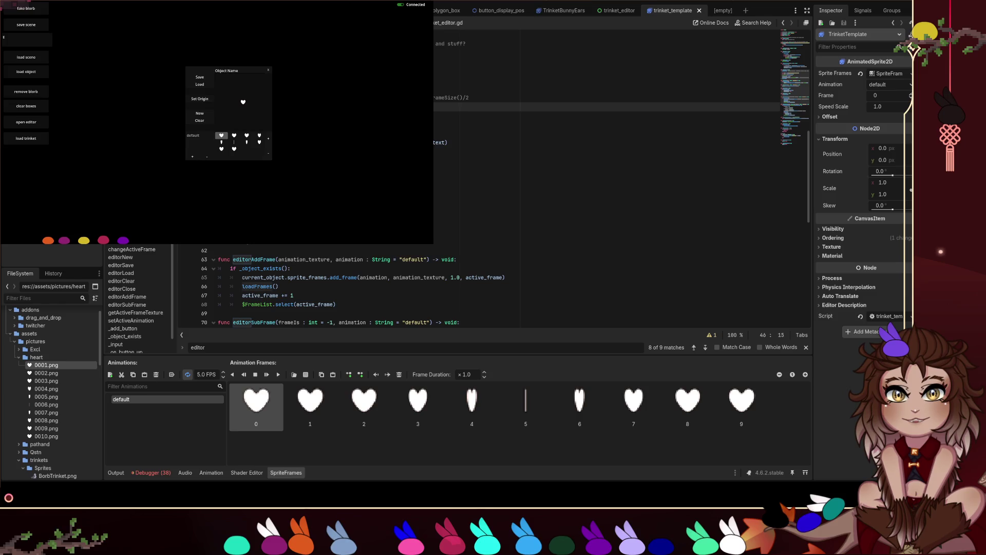
pyautogui.scroll(-2, 606, 179)
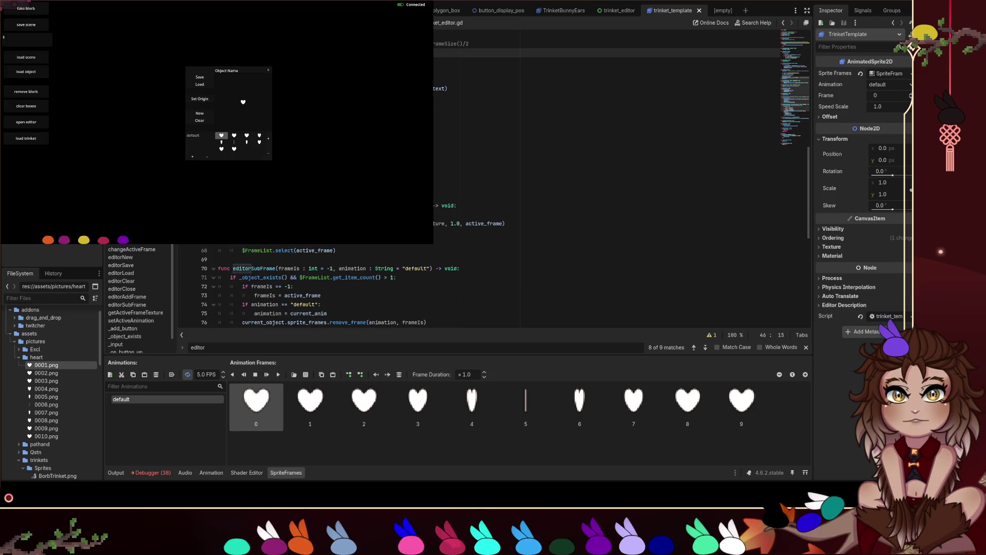
pyautogui.click(548, 90)
pyautogui.click(548, 124)
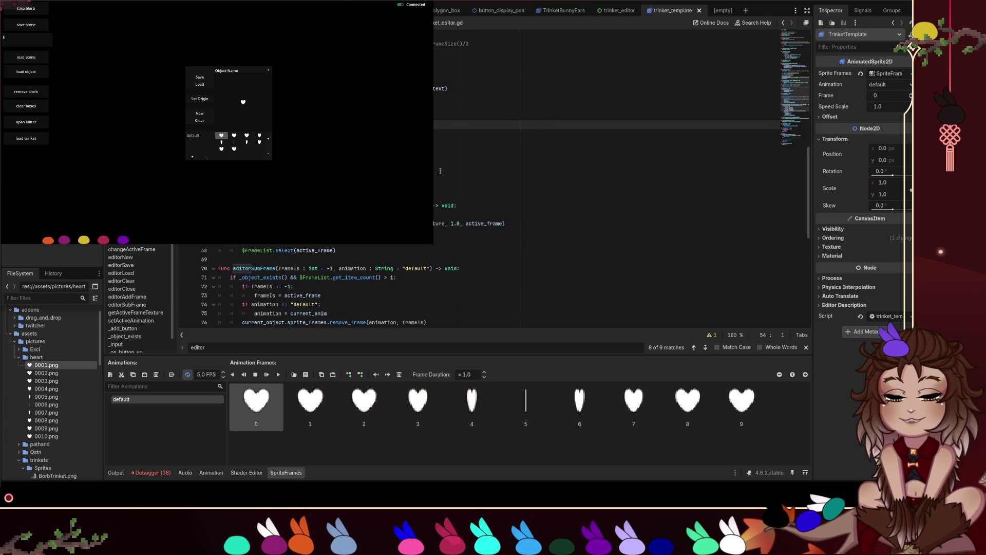
pyautogui.scroll(-10, 440, 190)
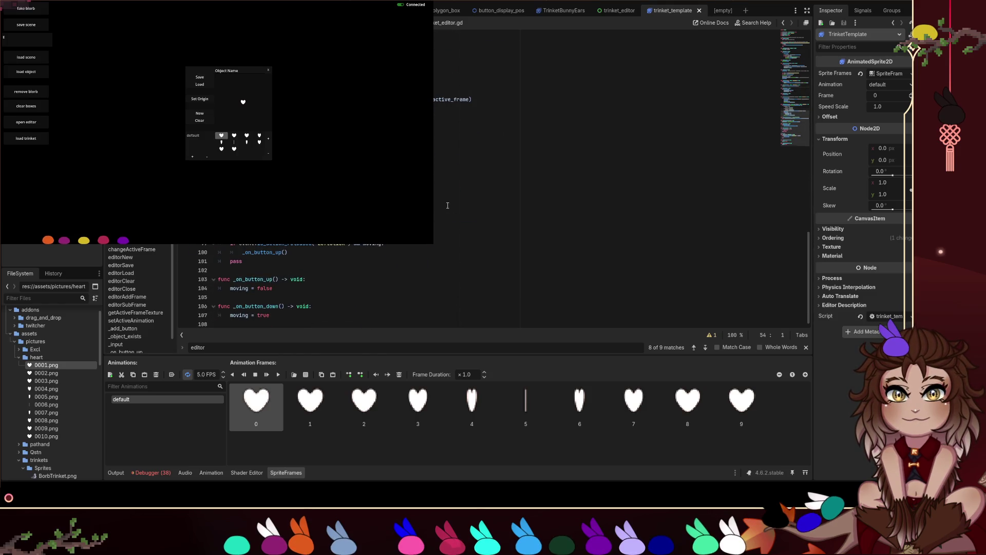
pyautogui.scroll(20, 447, 205)
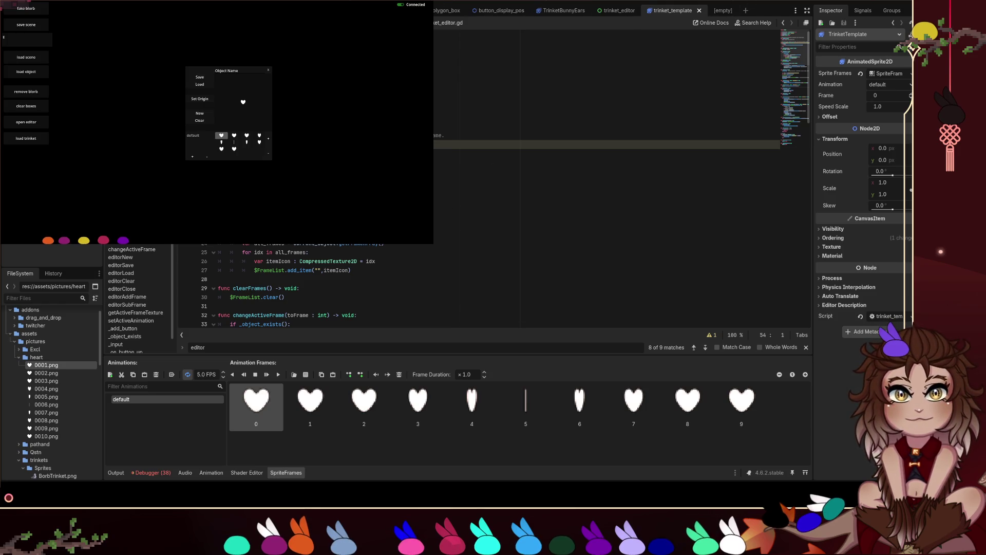
pyautogui.hotkey('ctrl', 'F1')
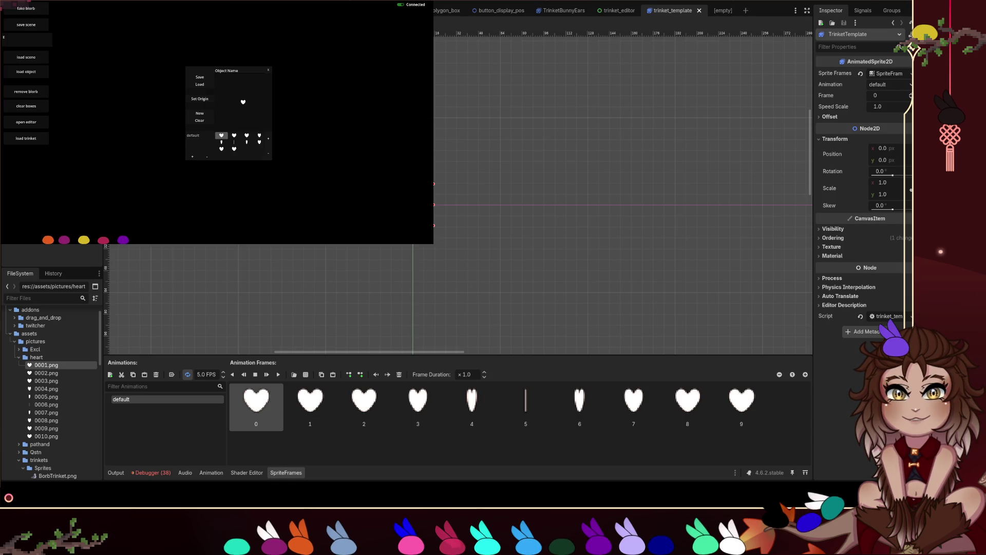
# Step: Switch to the Main scene, pan toward the Disconnected label, and stop the running game
pyautogui.hotkey('ctrl', 'shift', 'Tab')
pyautogui.scroll(-4, 328, 245)
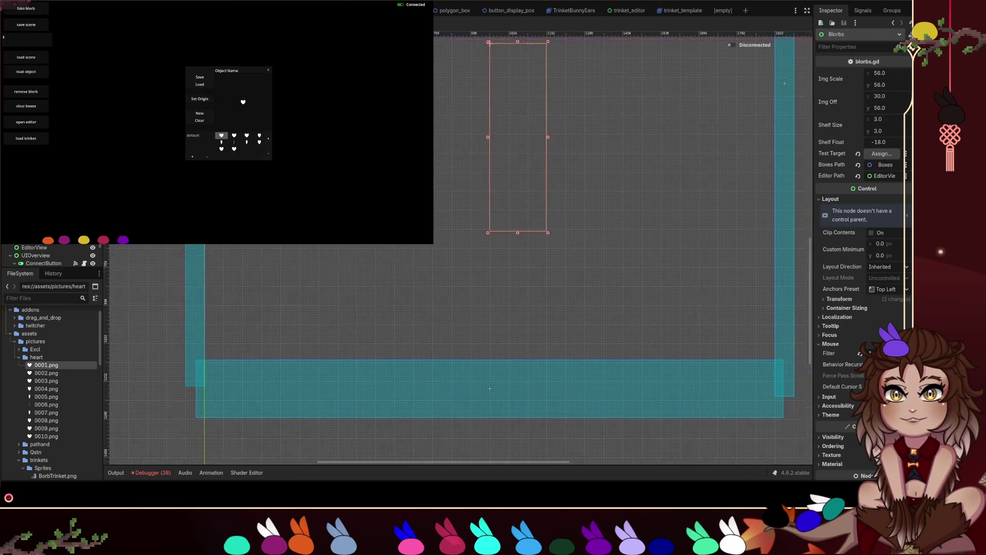
pyautogui.scroll(3, 673, 97)
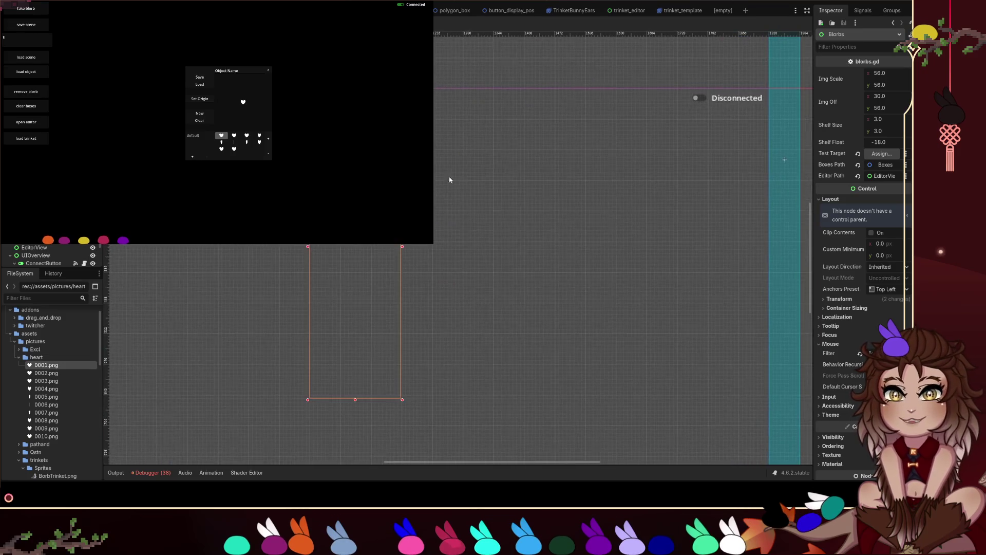
pyautogui.moveTo(692, 157); pyautogui.dragTo(465, 227)
pyautogui.scroll(2, 465, 227)
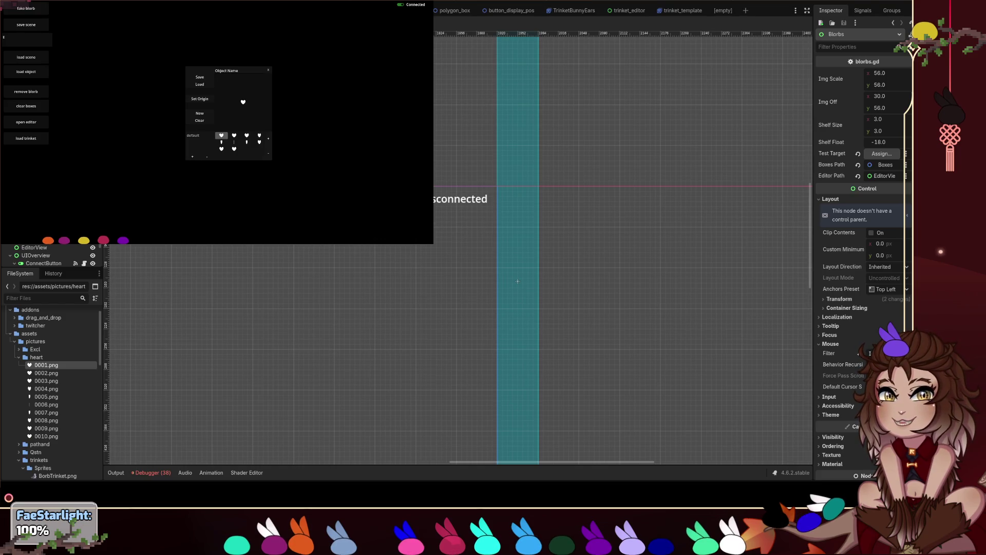
pyautogui.press('F8')
pyautogui.scroll(3, 402, 226)
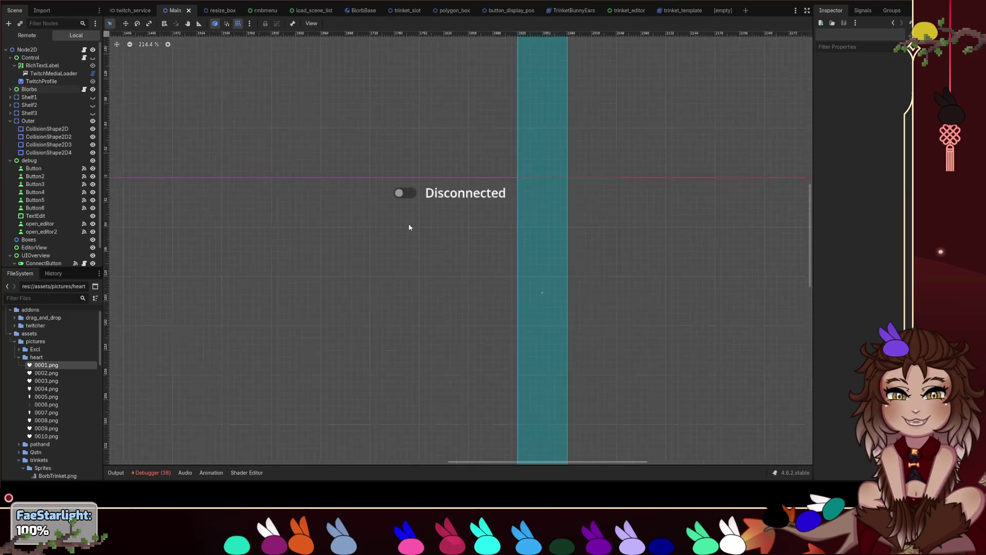
# Step: Open ConnectButton's connect_button.gd and review its Disconnected and else branches
pyautogui.click(414, 190)
pyautogui.click(398, 195)
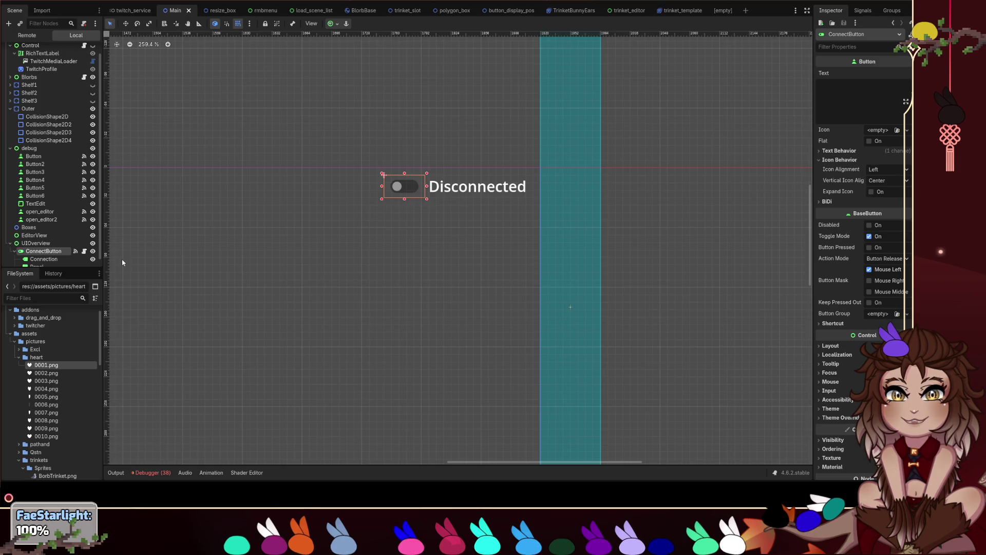
pyautogui.click(84, 251)
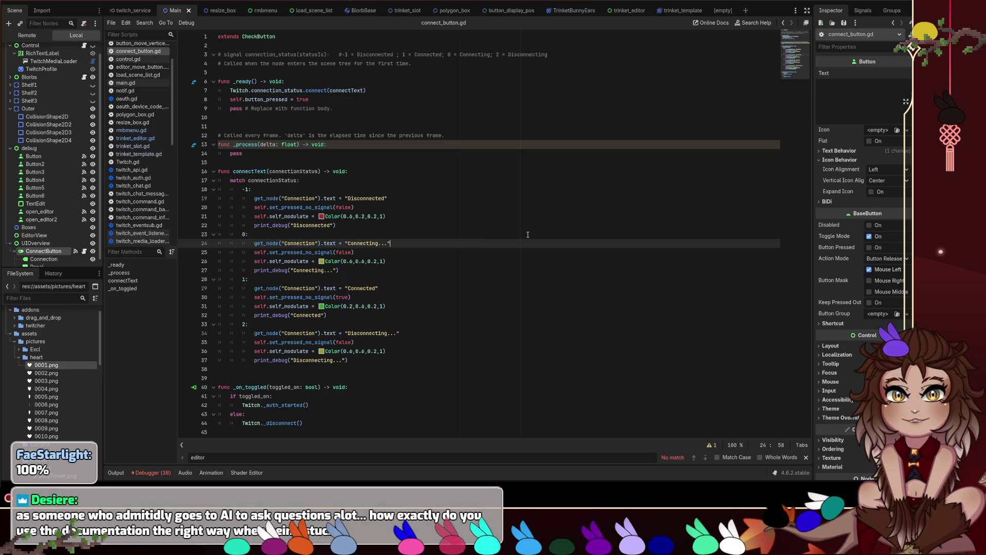
pyautogui.moveTo(308, 422)
pyautogui.mouseDown()
pyautogui.moveTo(247, 406)
pyautogui.moveTo(288, 423)
pyautogui.moveTo(257, 81)
pyautogui.moveTo(262, 37)
pyautogui.mouseUp()
pyautogui.click(527, 156)
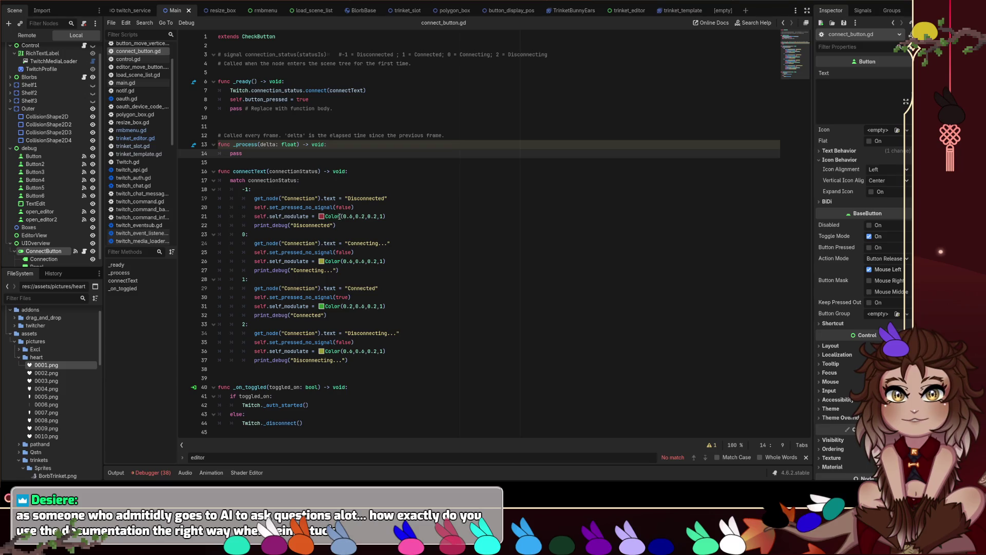
pyautogui.click(340, 216)
pyautogui.click(380, 207)
pyautogui.click(477, 391)
pyautogui.press('Down')
pyautogui.press('Down')
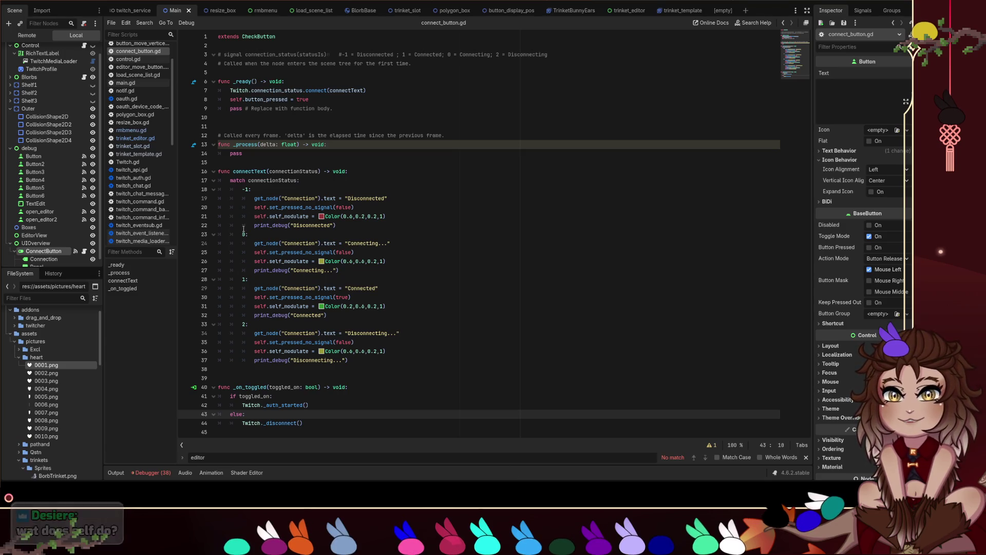
# Step: Inspect self_modulate on line 21 and expand Theme Overrides in the Inspector
pyautogui.doubleClick(255, 216)
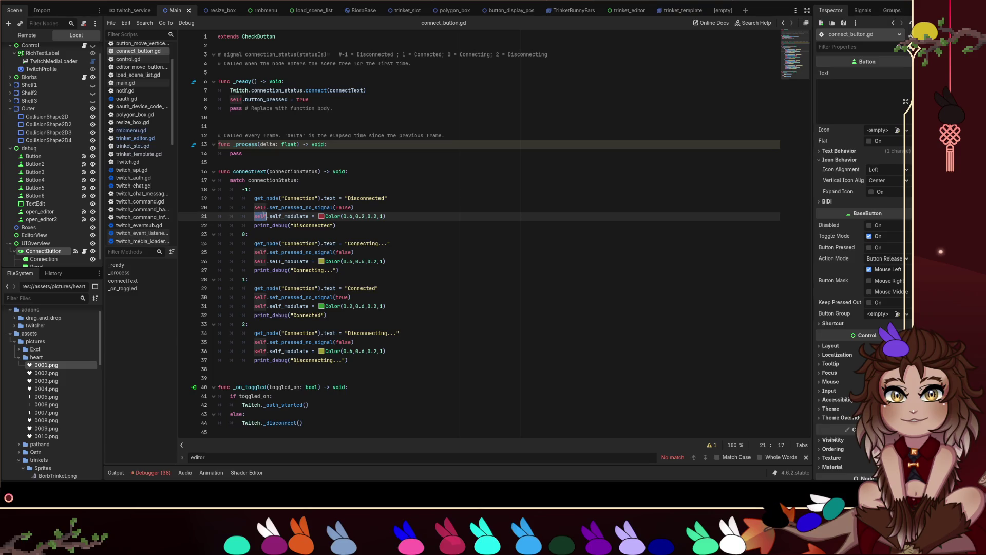
pyautogui.scroll(-1, 65, 235)
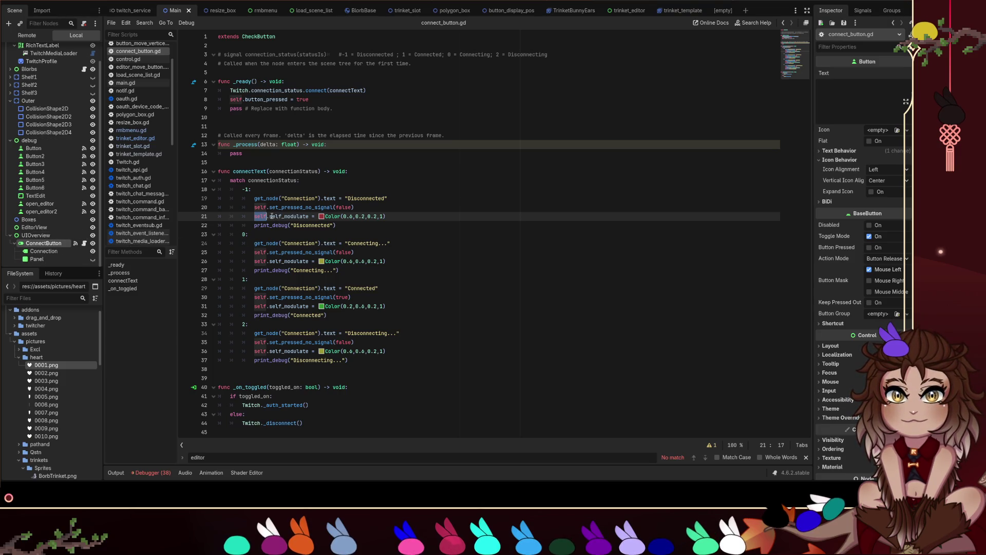
pyautogui.moveTo(271, 216); pyautogui.dragTo(314, 216)
pyautogui.hotkey('shift', 'Left')
pyautogui.hotkey('shift', 'Left')
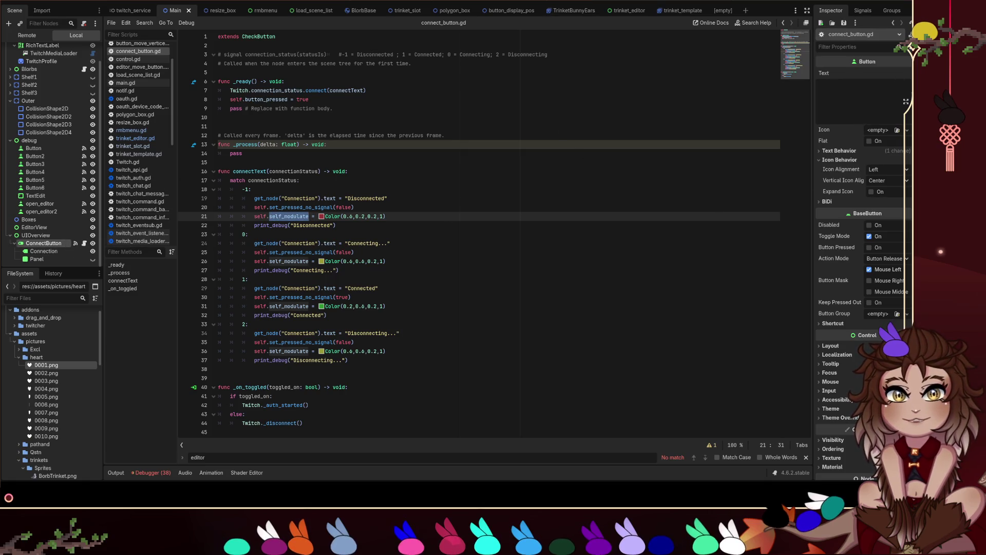
pyautogui.scroll(-3, 850, 309)
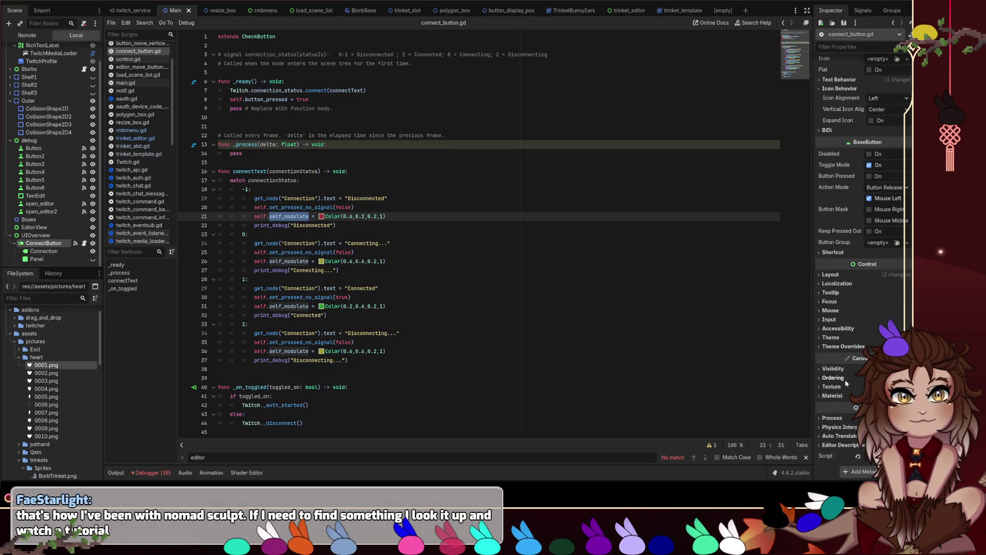
pyautogui.click(843, 395)
pyautogui.click(843, 396)
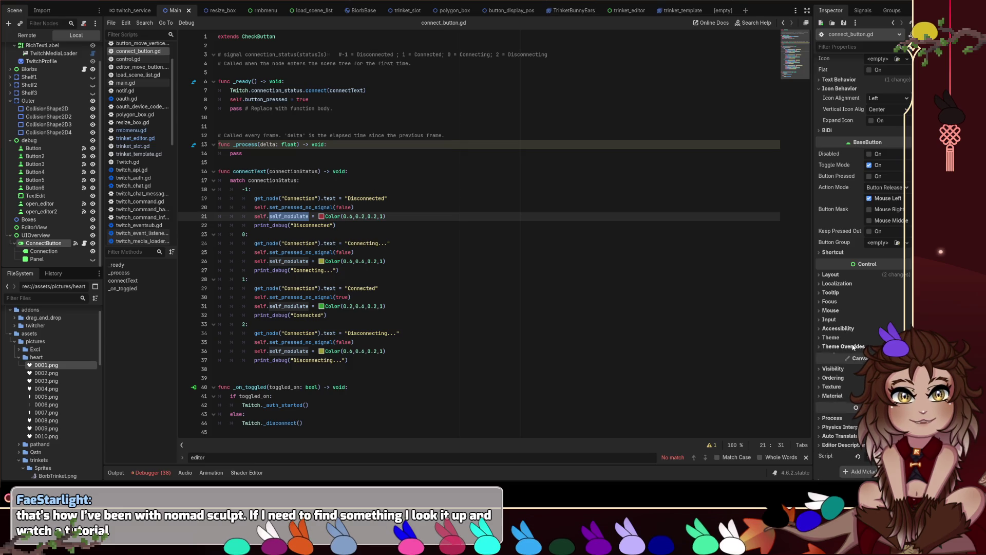
pyautogui.click(830, 347)
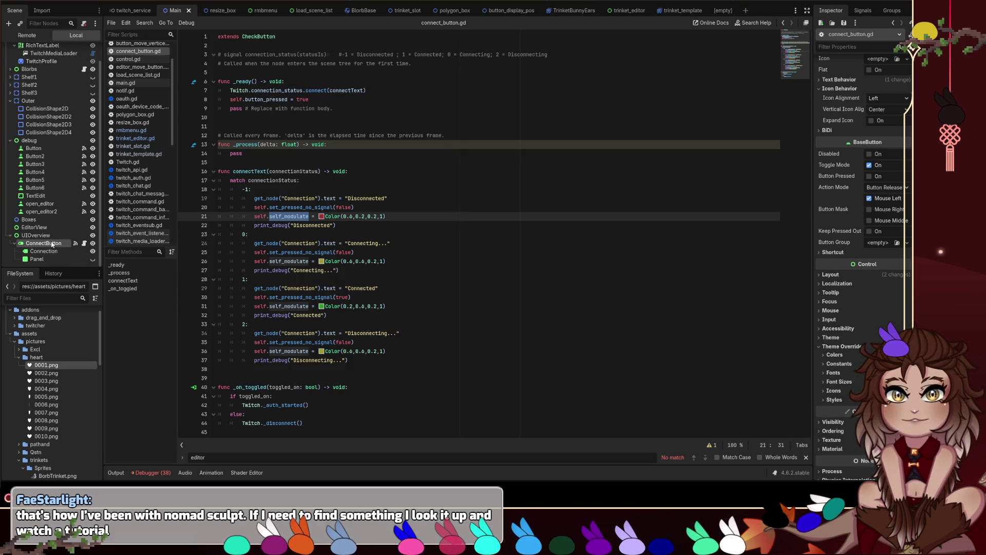
# Step: Select the self references on line 21 and the -> void return type on line 16
pyautogui.doubleClick(259, 216)
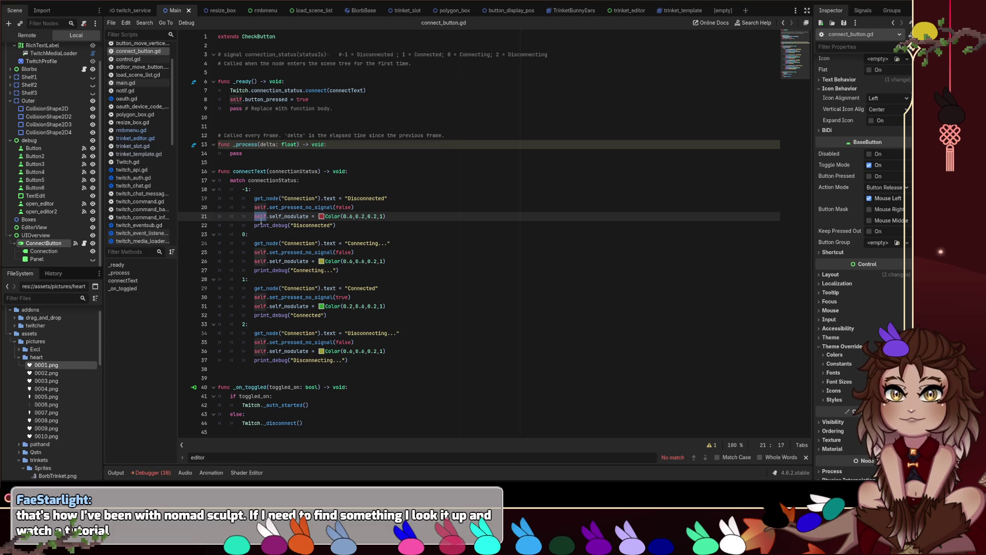
pyautogui.moveTo(267, 218); pyautogui.dragTo(253, 217)
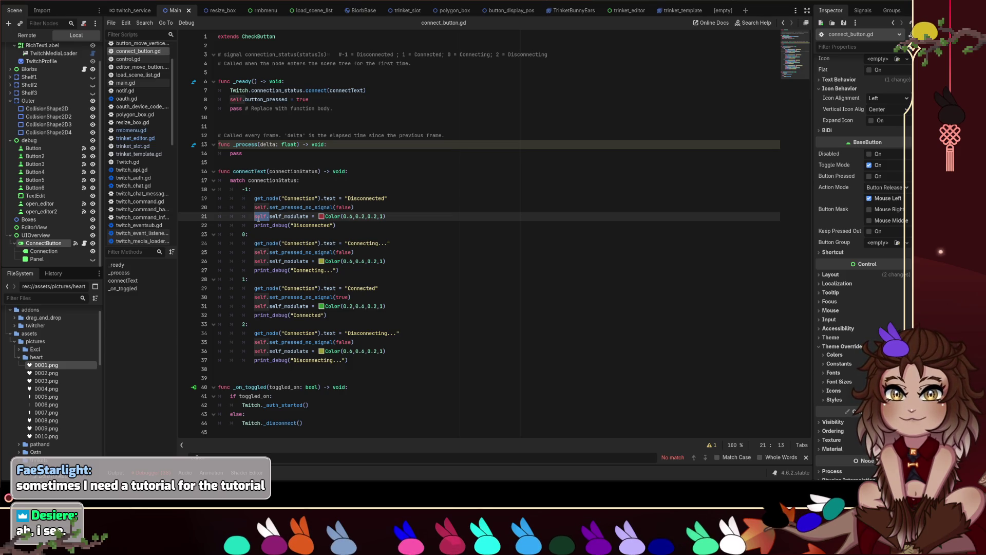
pyautogui.doubleClick(258, 217)
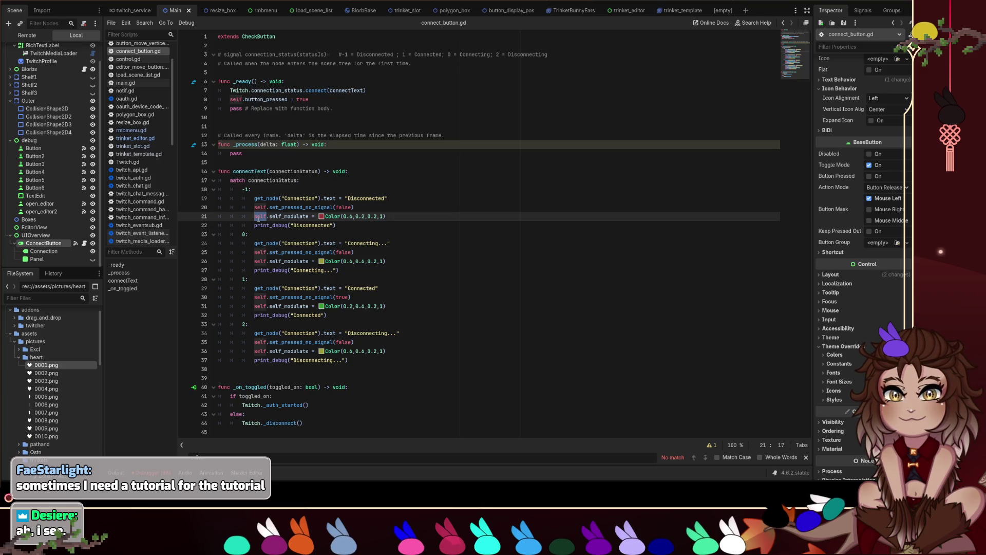
pyautogui.click(280, 216)
pyautogui.moveTo(268, 216); pyautogui.dragTo(254, 216)
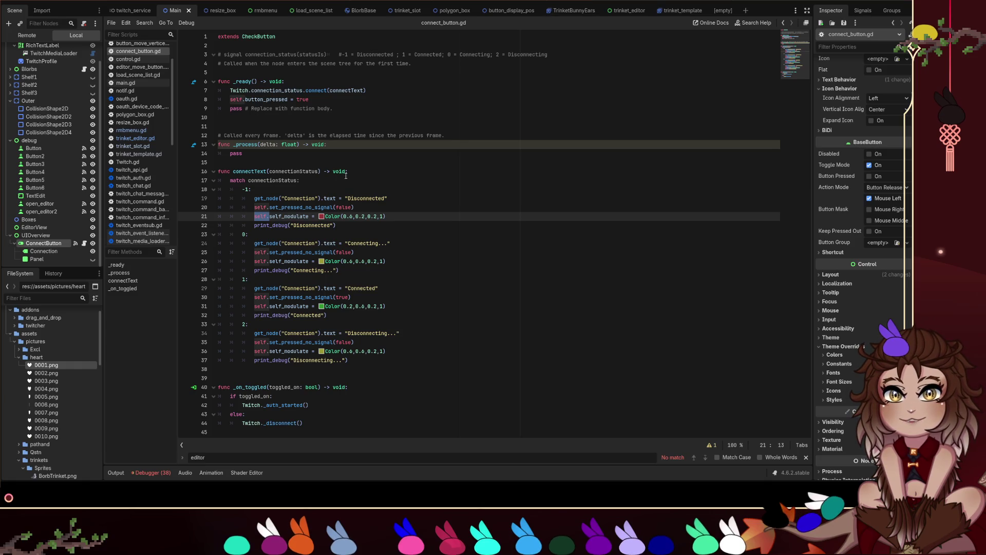
pyautogui.moveTo(346, 172); pyautogui.dragTo(321, 173)
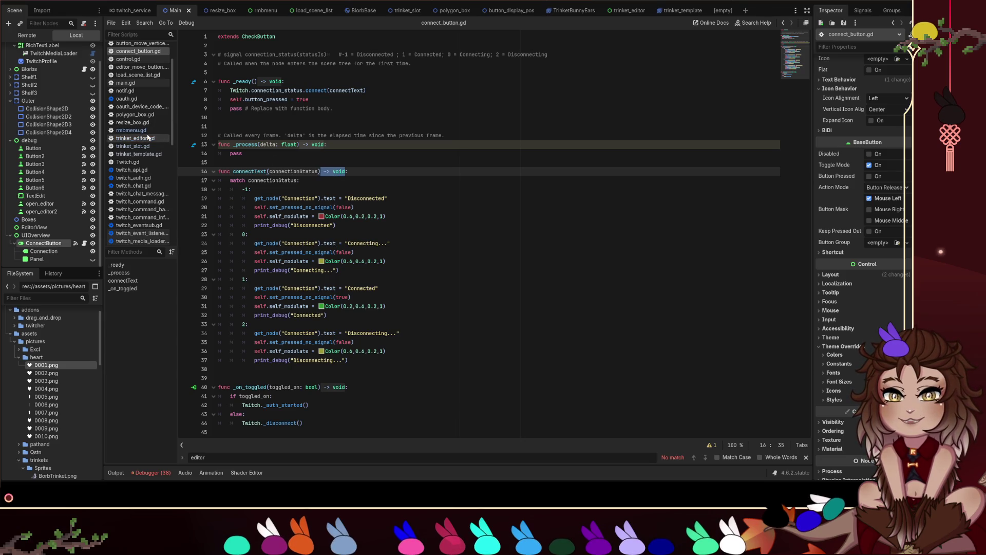
# Step: Insert blank lines after _process and begin typing func _test() -> void:
pyautogui.click(323, 163)
pyautogui.press('Return')
pyautogui.press('Return')
pyautogui.press('Up')
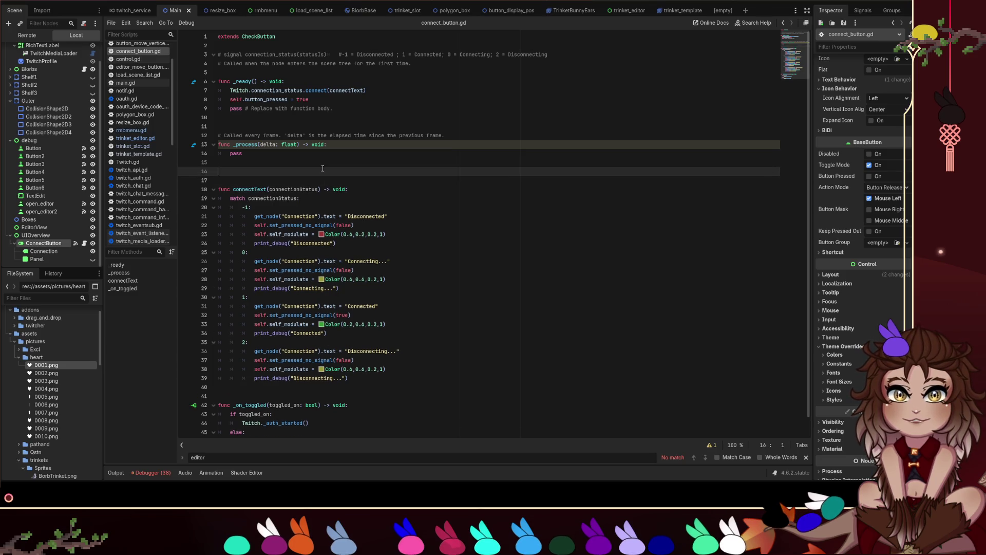
pyautogui.write('i')
pyautogui.write('func _test()')
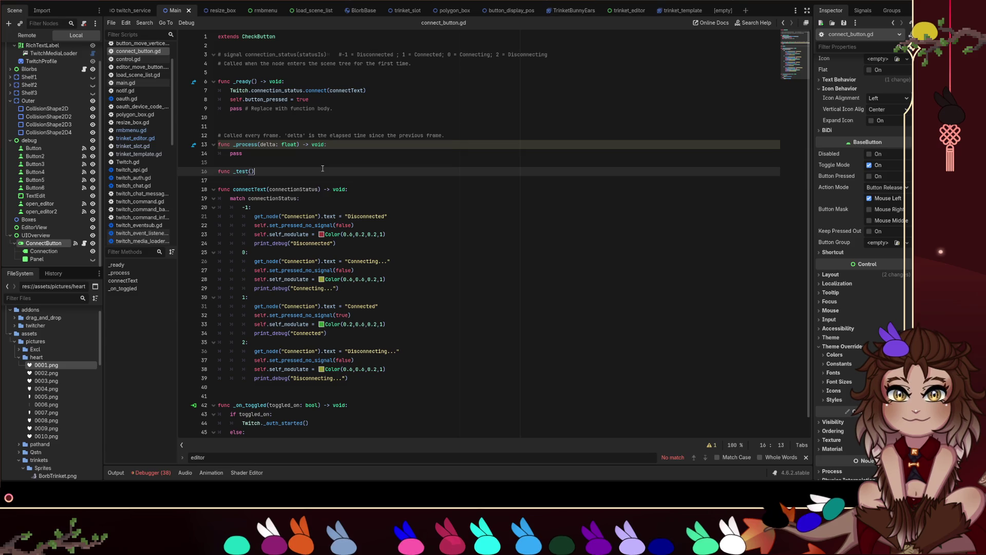
pyautogui.write(' -> void:')
# Step: Write the _test() body as if A == B && A == C: with a pass statement
pyautogui.press('Return')
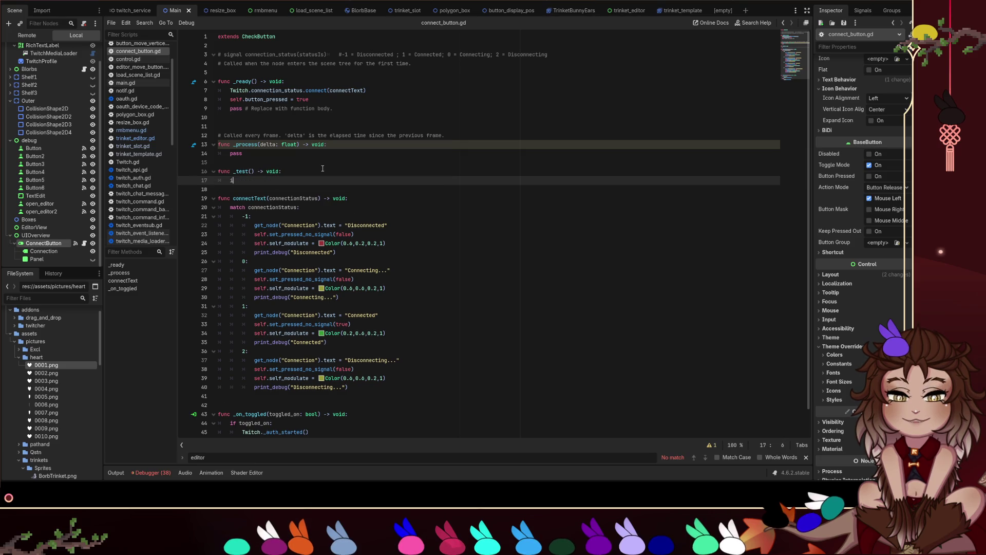
pyautogui.write('if i== B ==')
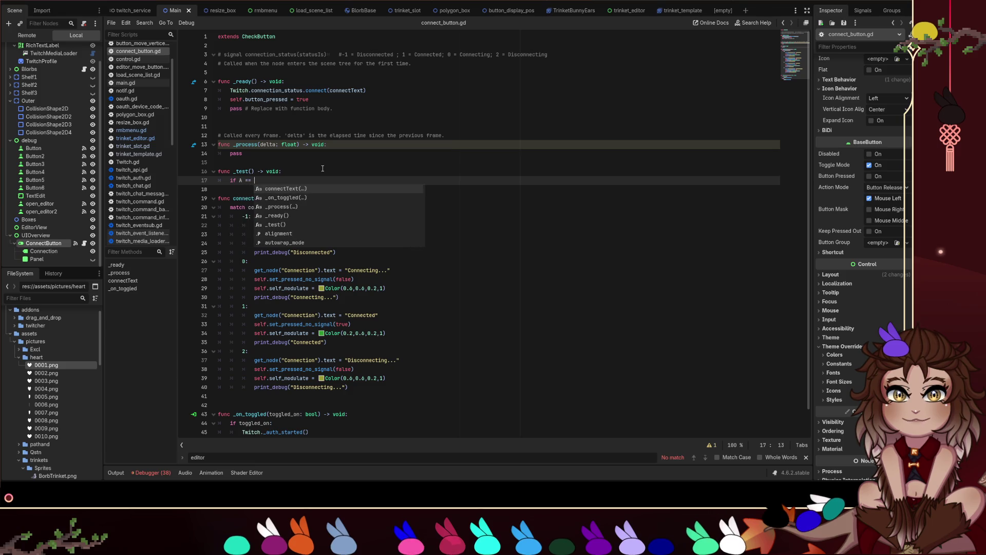
pyautogui.press('BackSpace')
pyautogui.press('BackSpace')
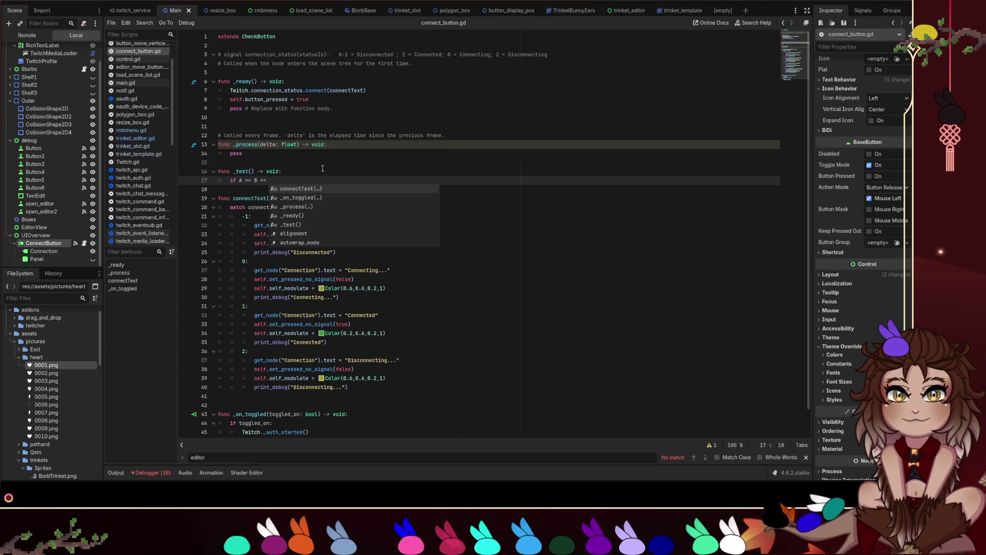
pyautogui.write('&& C')
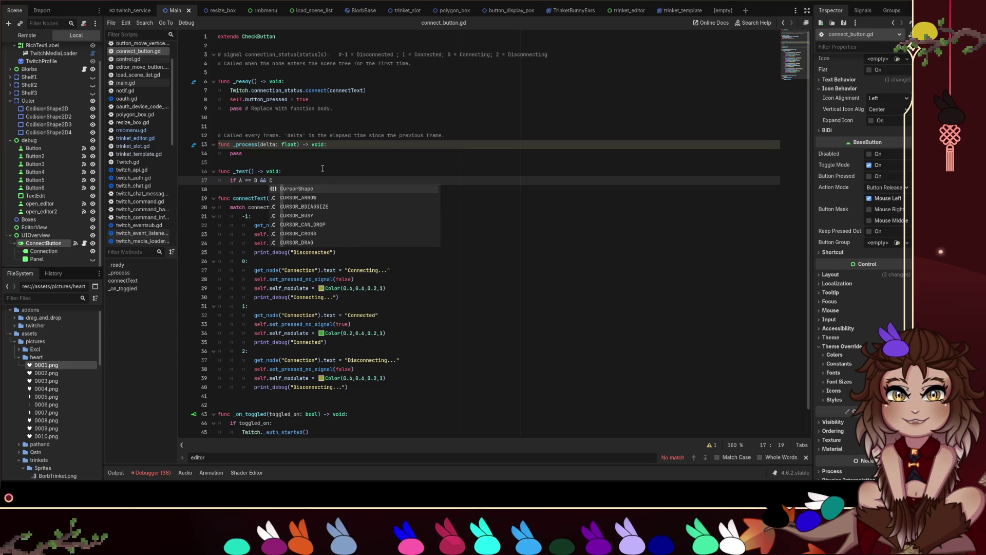
pyautogui.write(':')
pyautogui.press('Return')
pyautogui.write('pass')
pyautogui.press('Up')
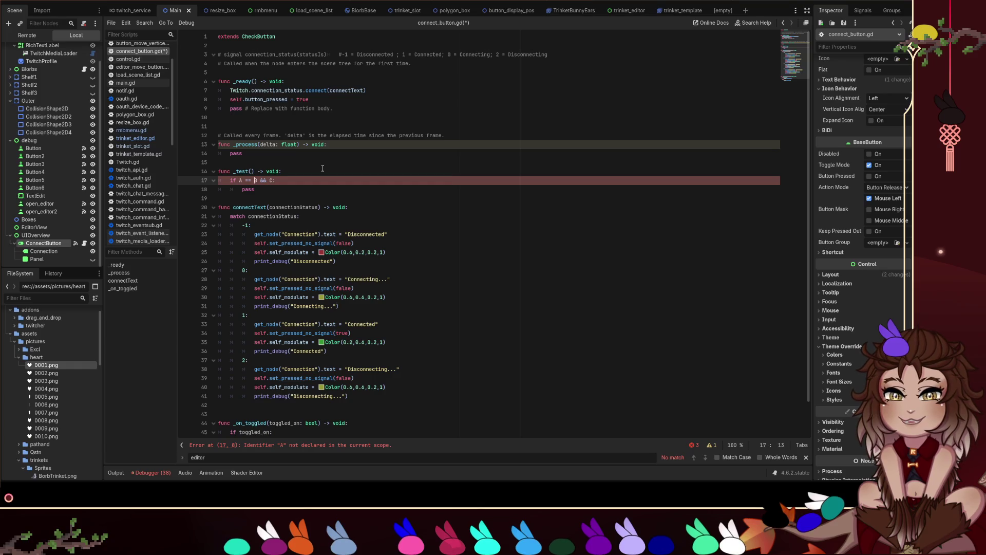
pyautogui.press('Right')
pyautogui.press('Right')
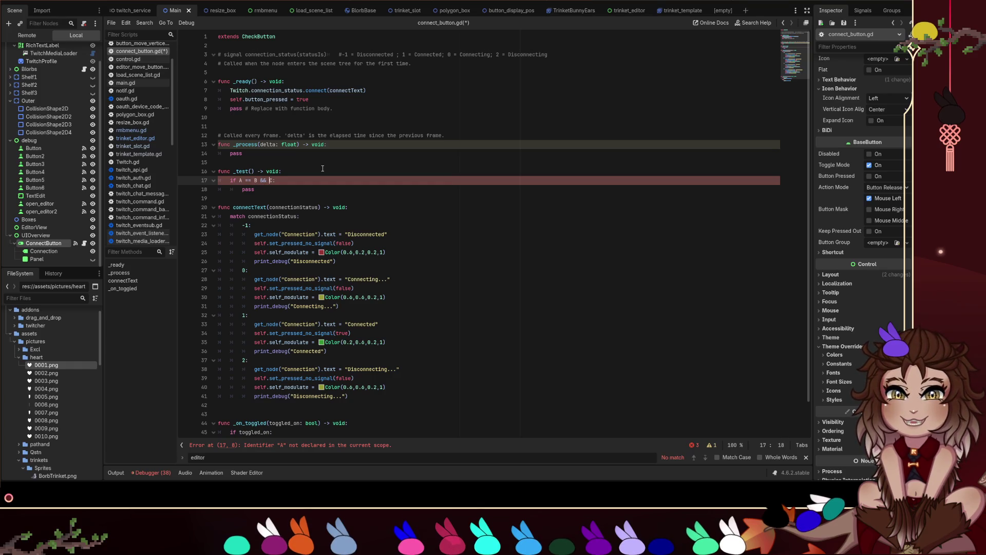
pyautogui.write('A ==')
# Step: Edit the second A in the condition, removing and restoring it
pyautogui.click(322, 168)
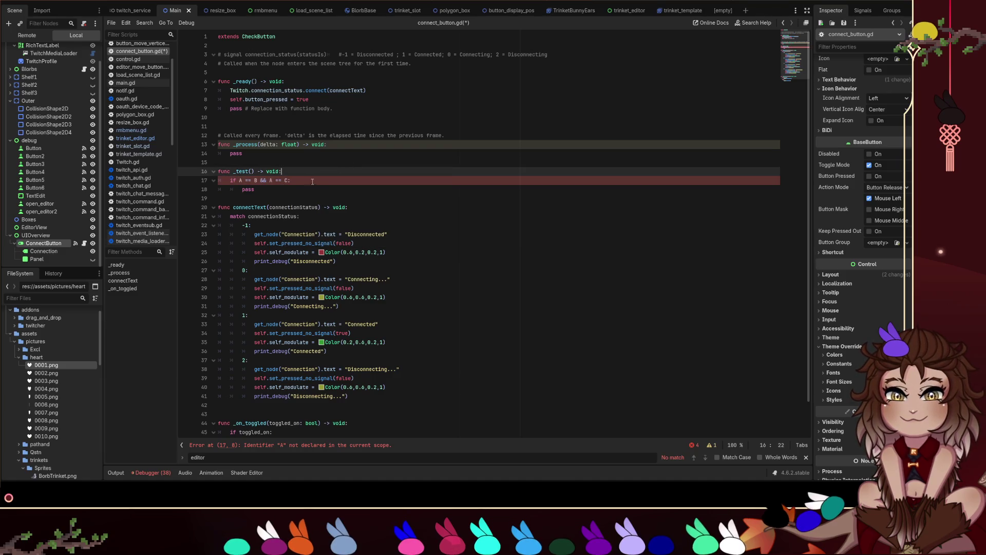
pyautogui.click(275, 181)
pyautogui.press('BackSpace')
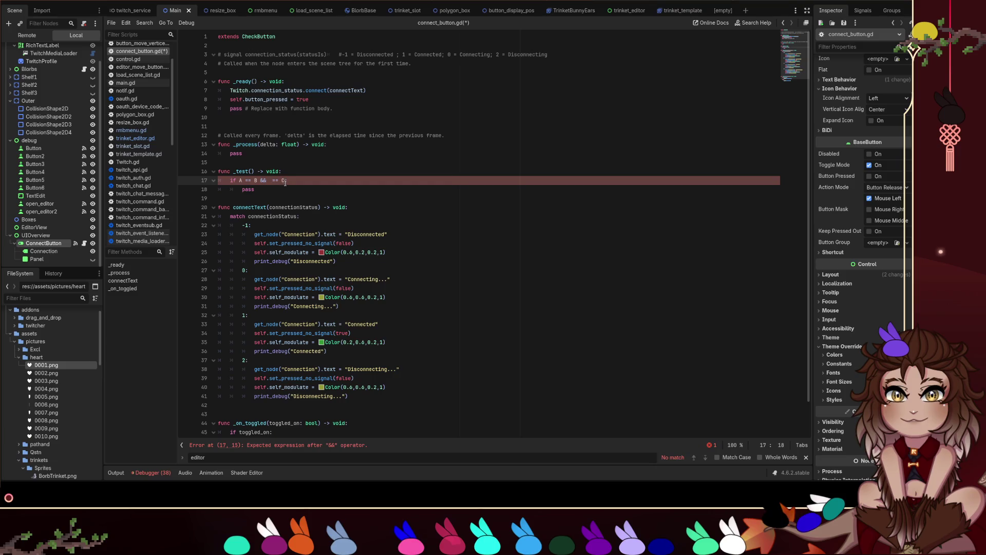
pyautogui.write('A')
pyautogui.click(285, 180)
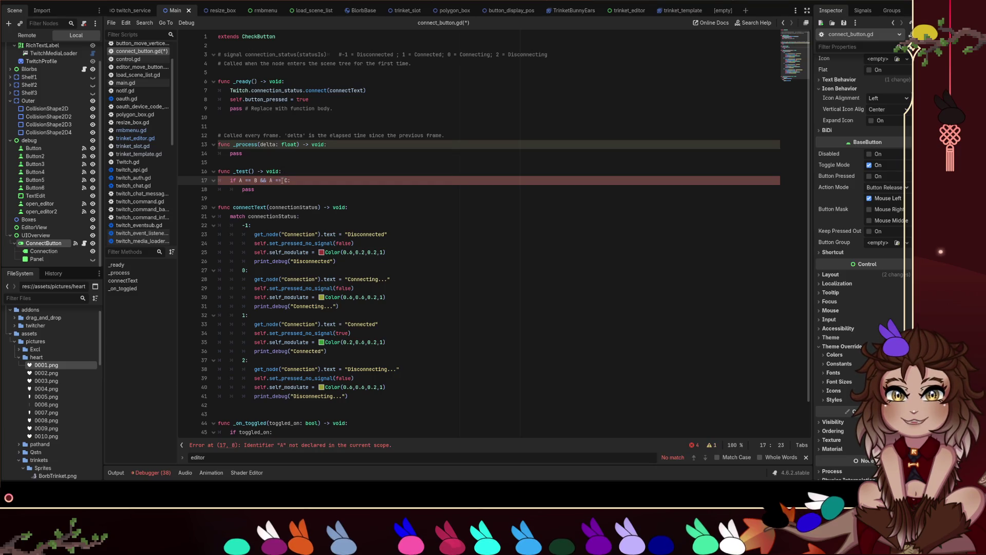
pyautogui.hotkey('ctrl', 'z')
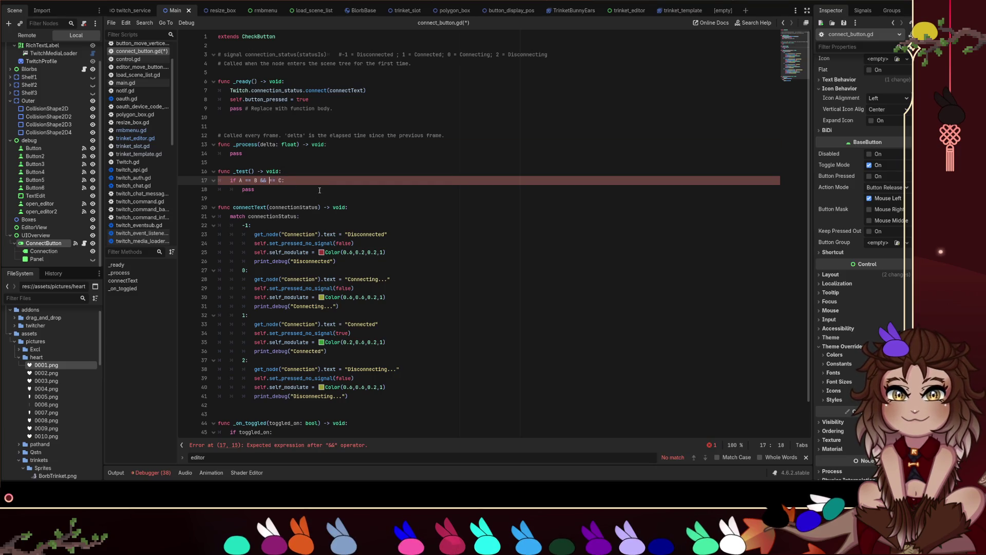
pyautogui.press('Up')
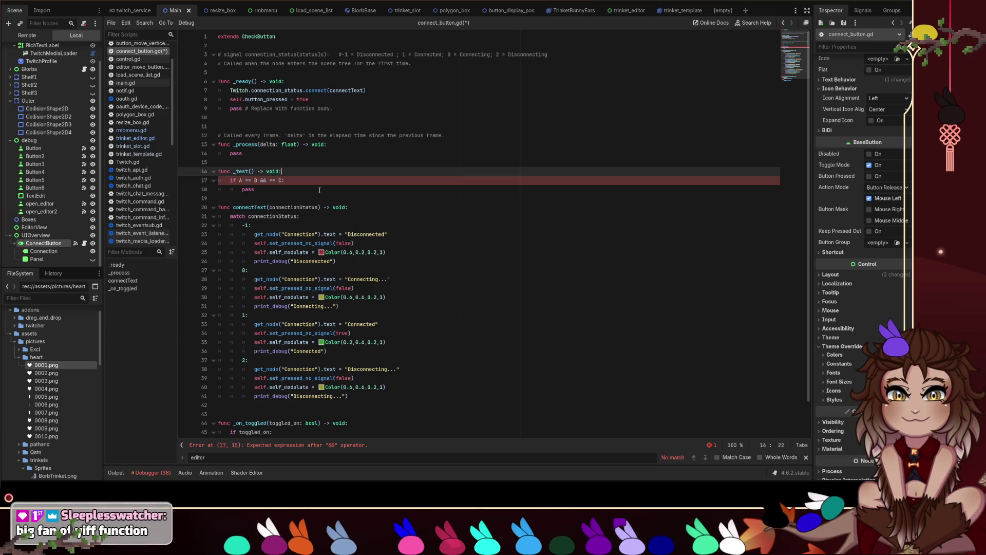
pyautogui.press('Down')
# Step: Delete the whole _test() function and save connect_button.gd
pyautogui.moveTo(234, 199); pyautogui.dragTo(221, 162)
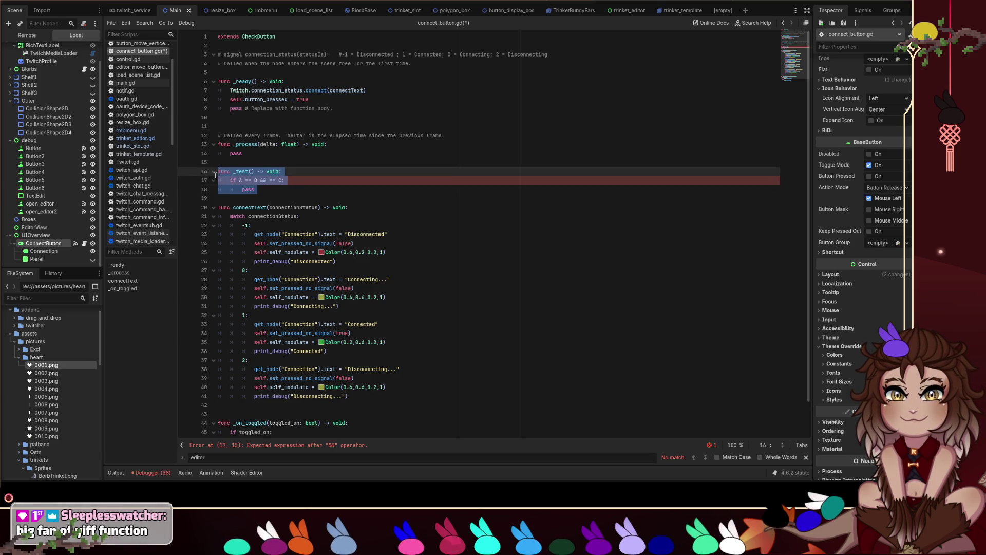
pyautogui.press('BackSpace')
pyautogui.hotkey('ctrl', 's')
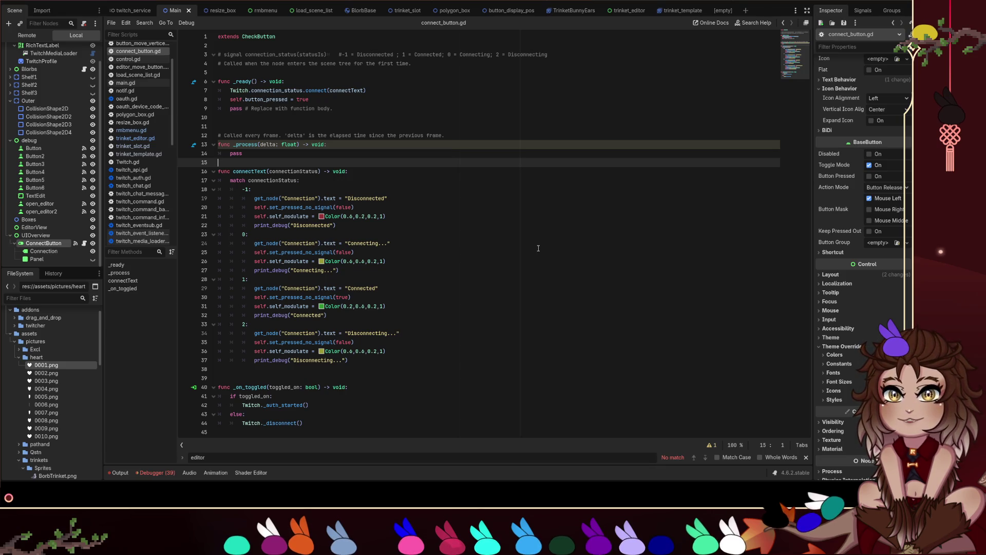
# Step: Place the caret at the end of line 25 in connect_button.gd
pyautogui.click(538, 249)
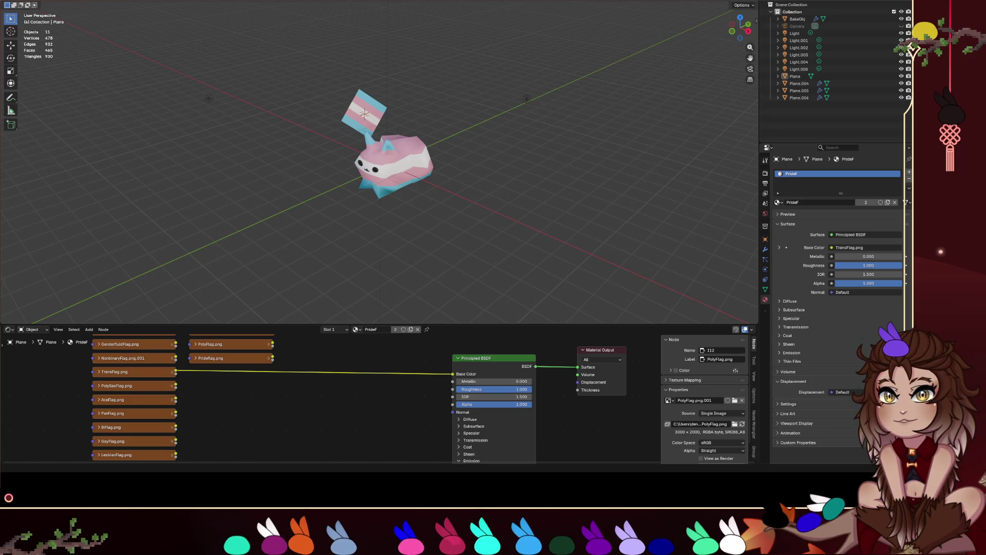
# Step: Bring the Godot editor back full-screen and switch from Main.gd to the 2D scene view
pyautogui.hotkey('alt', 'Tab')
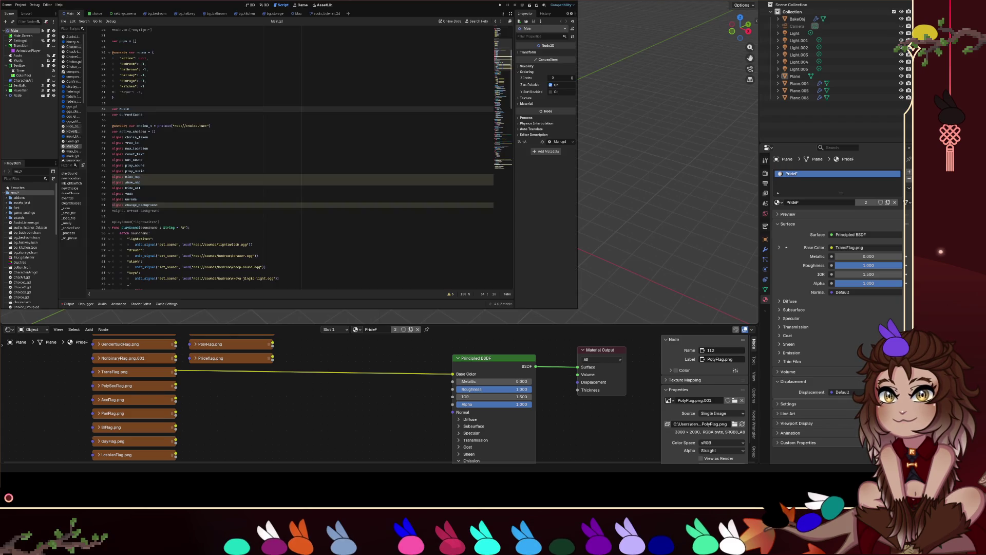
pyautogui.press('super+Up')
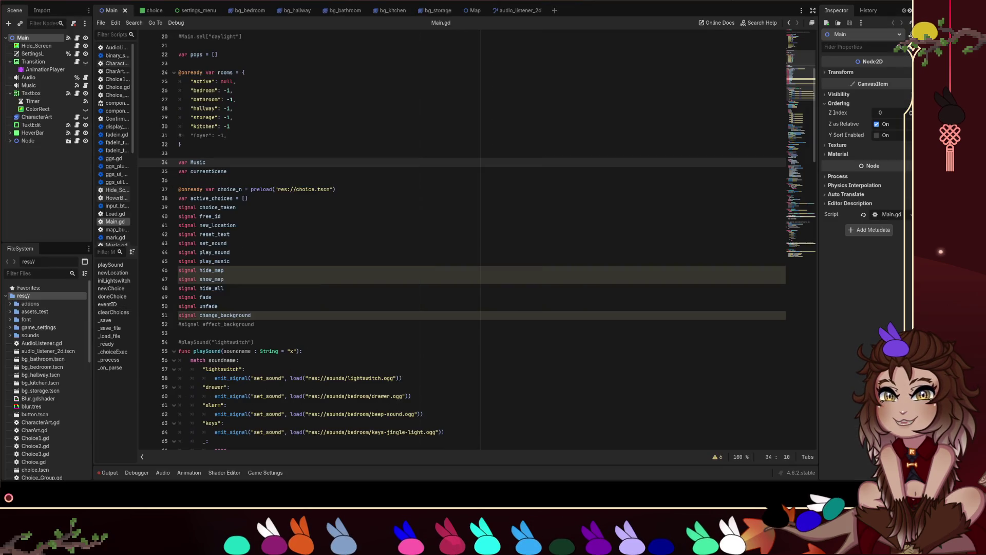
pyautogui.click(429, 183)
pyautogui.hotkey('ctrl', 'F1')
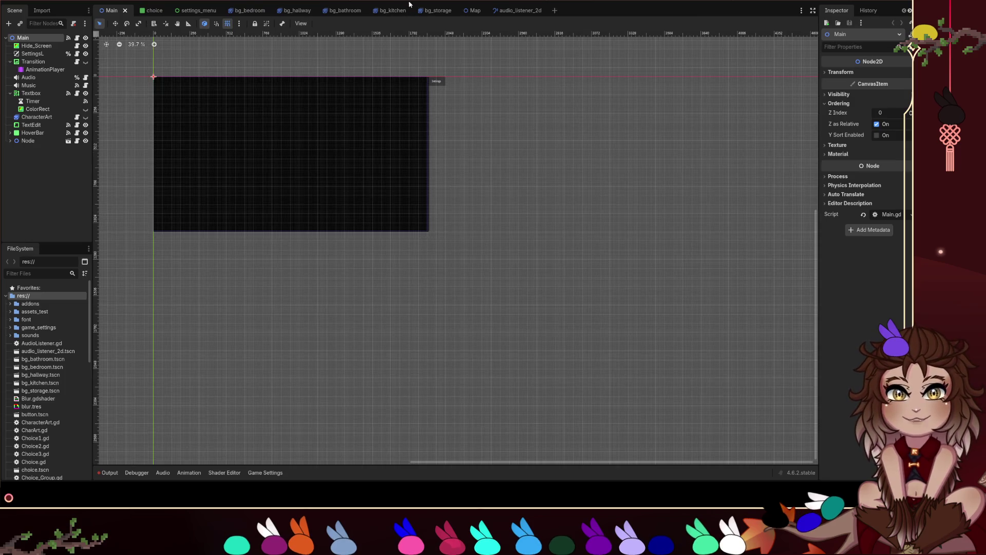
# Step: Pan the Main scene canvas, run the project with F5, then return to Blender
pyautogui.scroll(3, 326, 121)
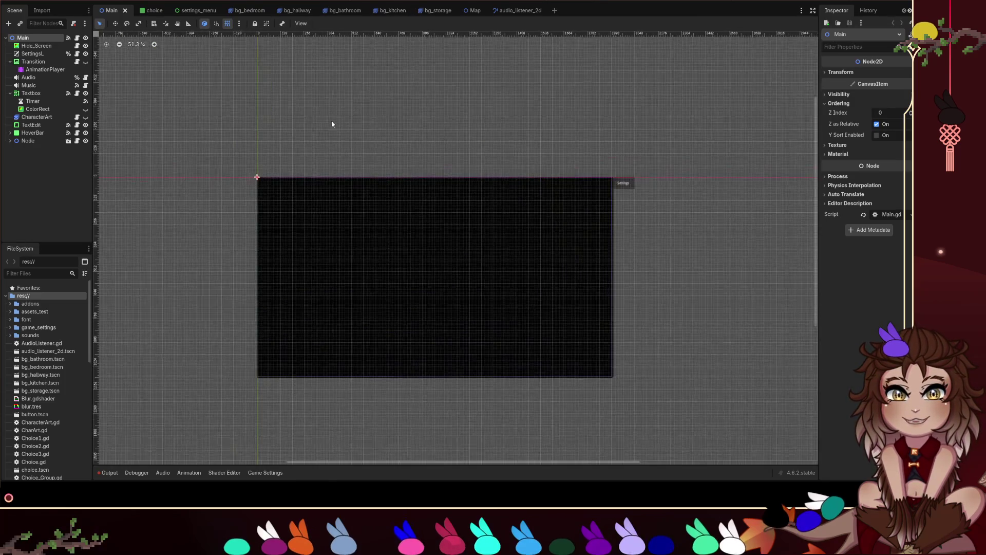
pyautogui.moveTo(406, 149); pyautogui.dragTo(323, 126)
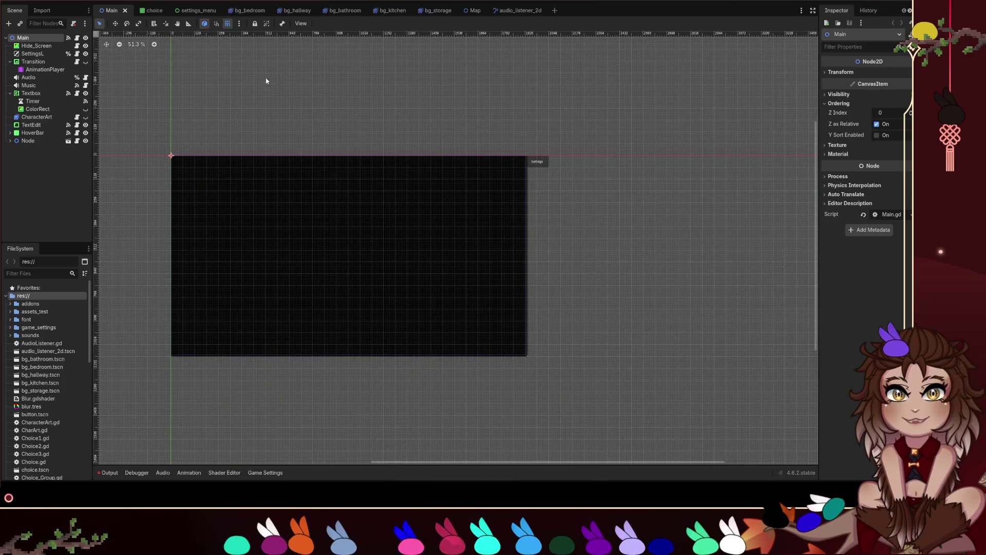
pyautogui.scroll(1, 465, 119)
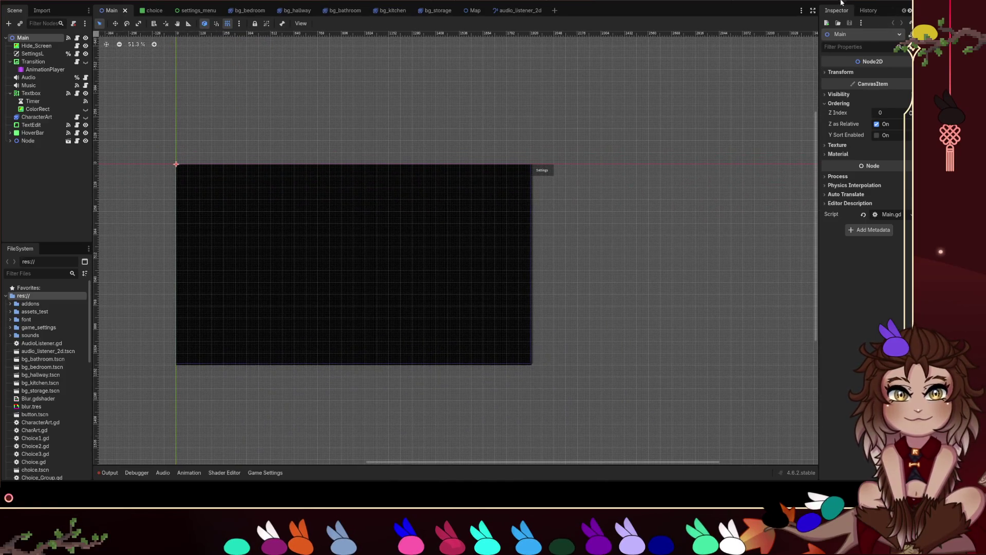
pyautogui.press('F5')
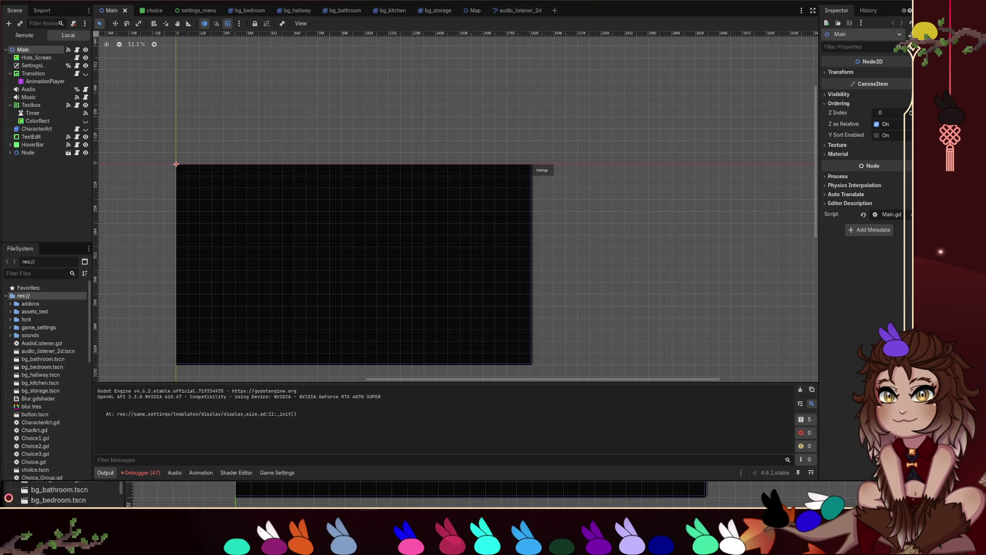
pyautogui.hotkey('alt', 'Tab')
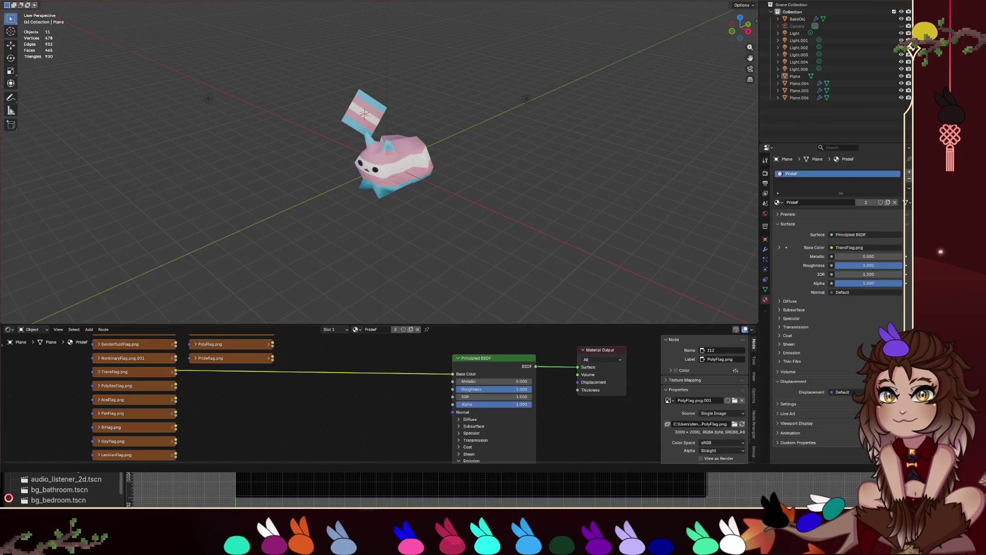
# Step: Return to the running game and bring up its settings panel with Escape
pyautogui.hotkey('alt', 'Tab')
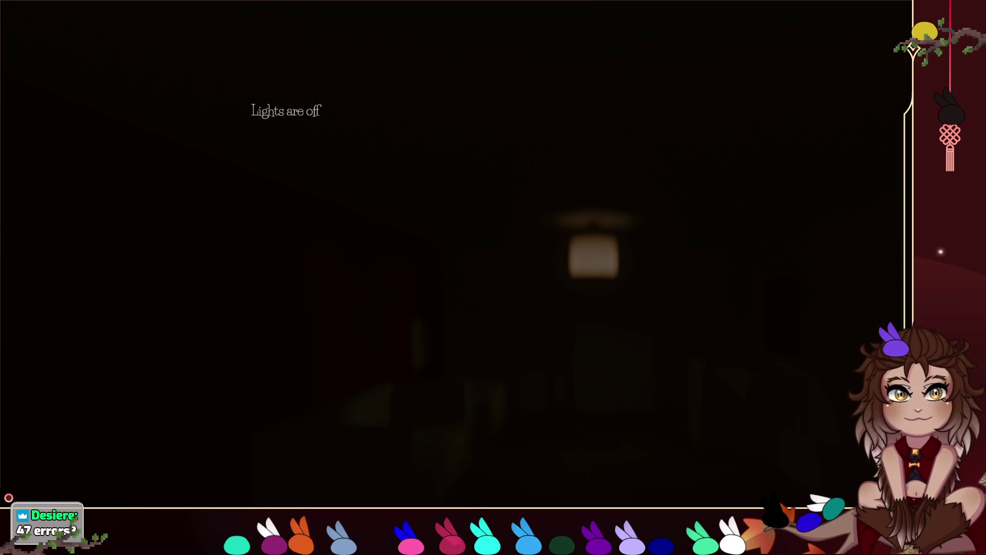
pyautogui.press('Escape')
# Step: Try the 1280 x 720 resolution, revert to 1920 x 1080 and confirm the display settings
pyautogui.click(637, 330)
pyautogui.click(614, 399)
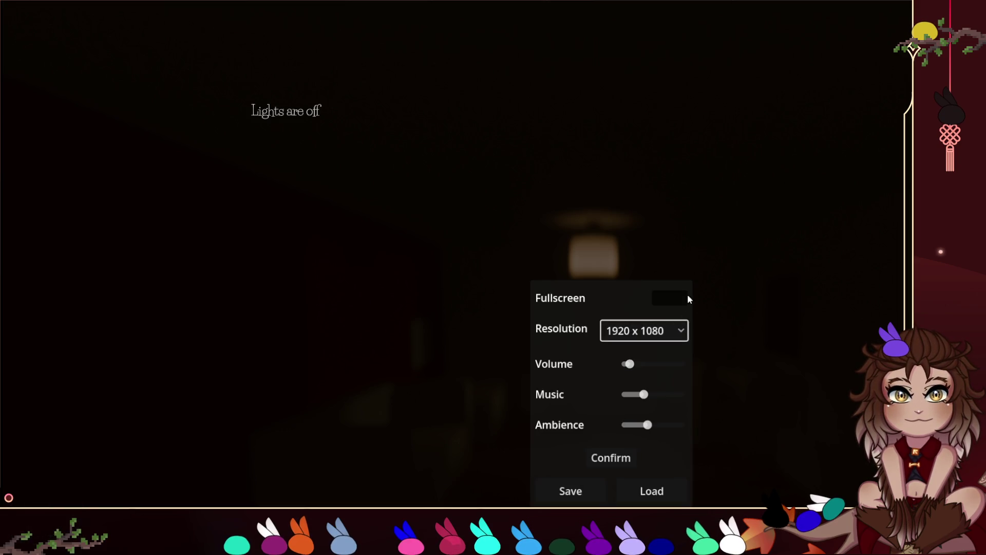
pyautogui.click(639, 320)
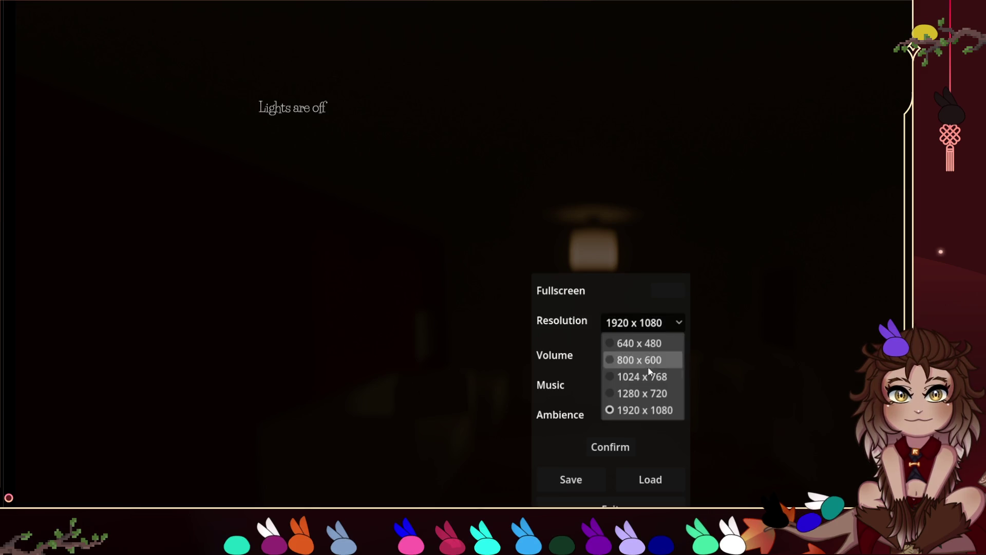
pyautogui.click(648, 391)
pyautogui.click(332, 209)
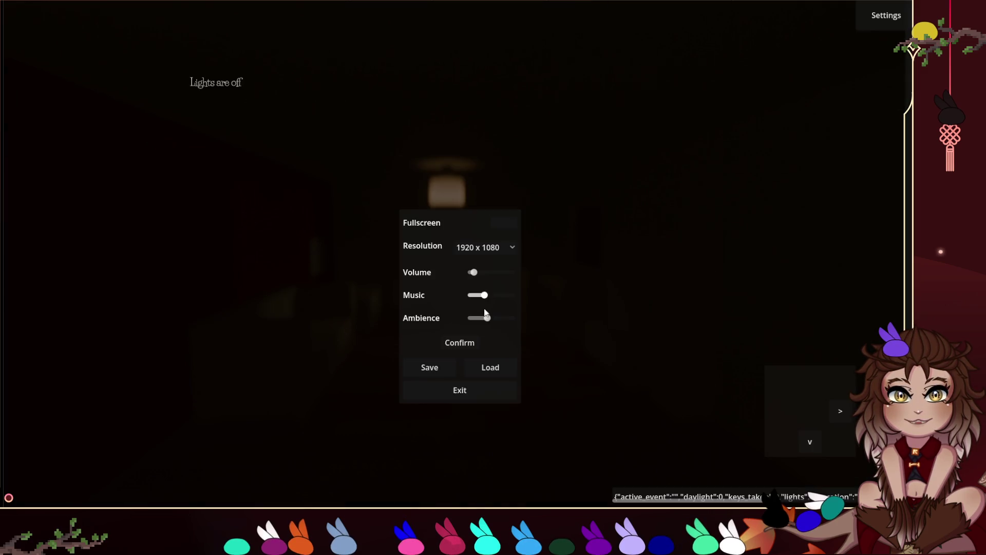
pyautogui.click(469, 342)
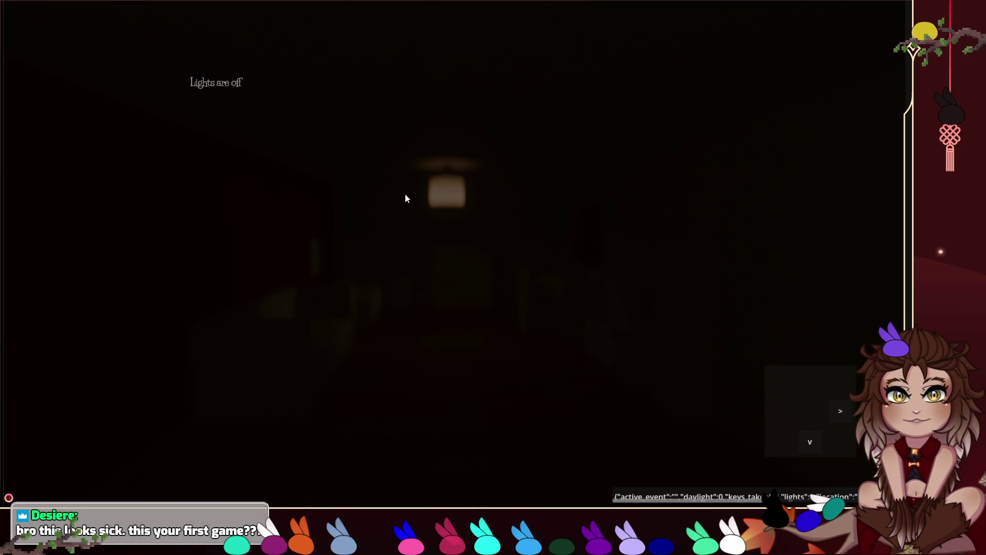
# Step: Turn the bedroom lights on and read the bedroom, bed, dresser, painting, drawer and window descriptions
pyautogui.click(210, 84)
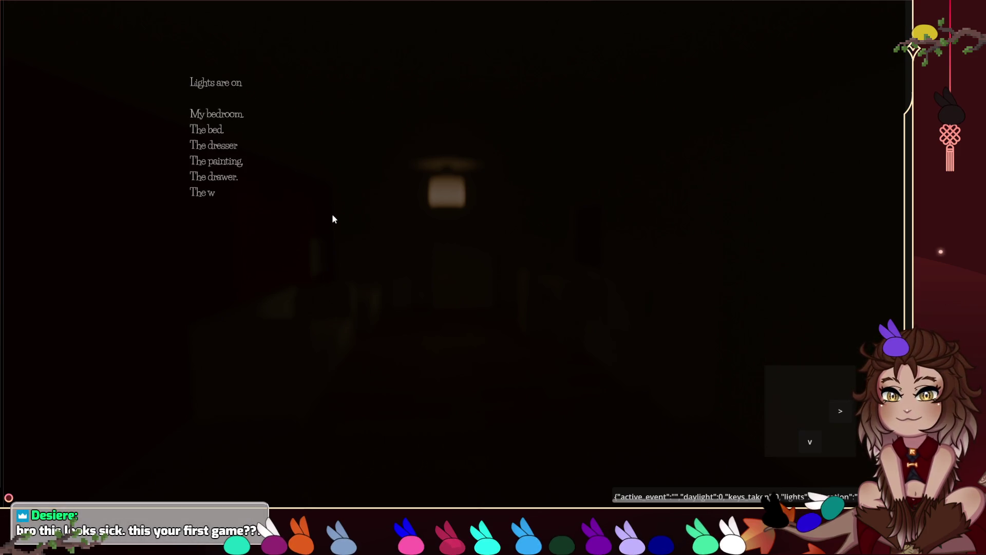
pyautogui.click(225, 114)
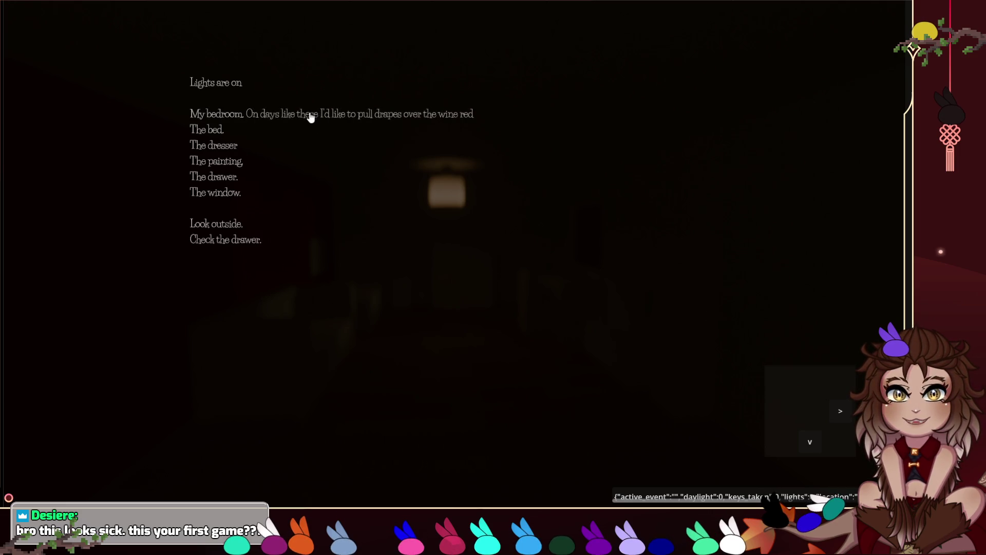
pyautogui.click(213, 131)
pyautogui.click(235, 149)
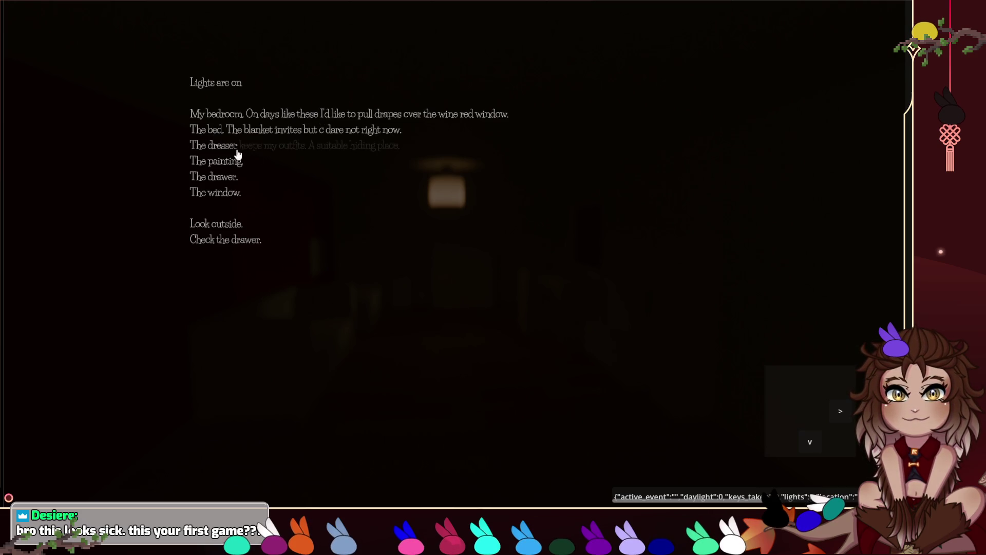
pyautogui.click(235, 163)
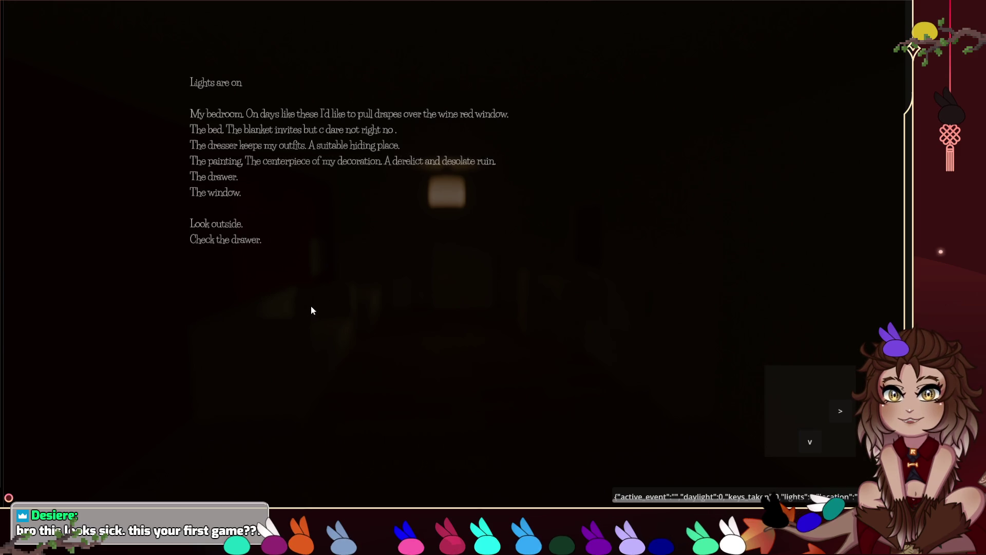
pyautogui.click(225, 178)
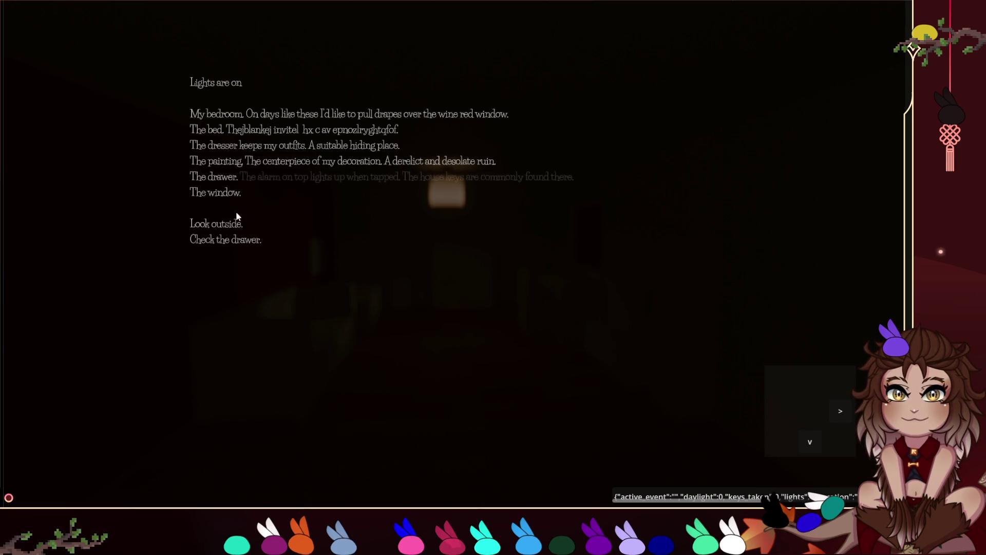
pyautogui.click(223, 200)
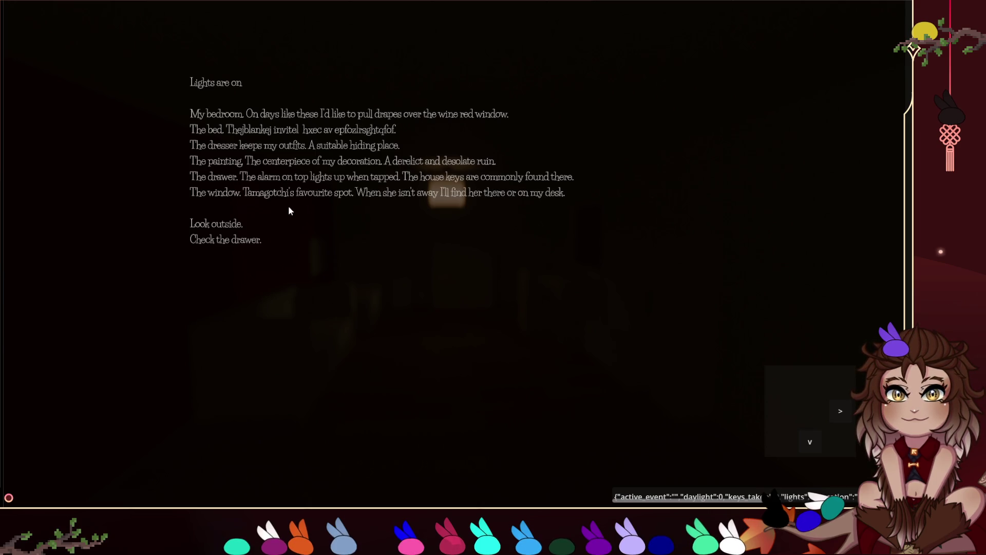
# Step: Look outside, check the drawer, take the house keys and leave for the corridor
pyautogui.click(219, 226)
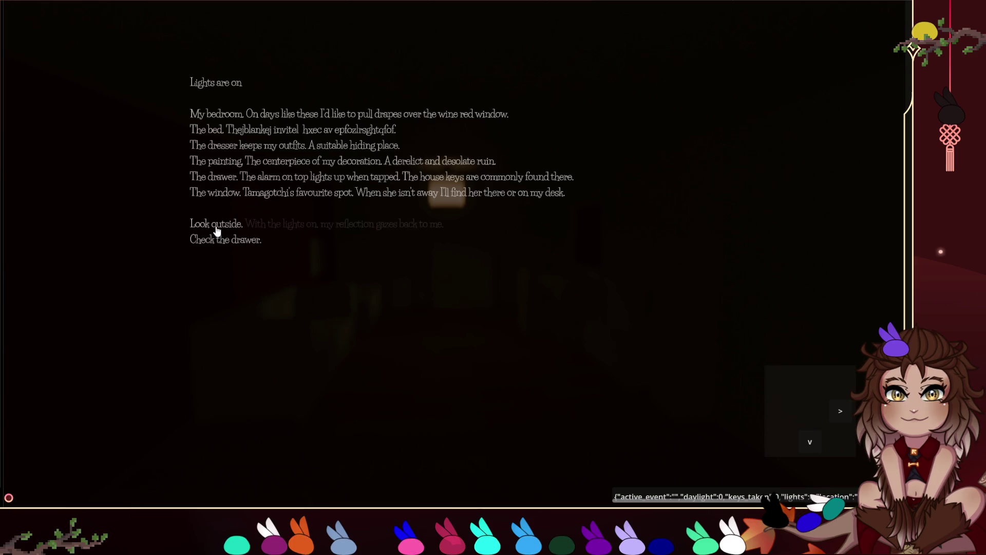
pyautogui.click(250, 239)
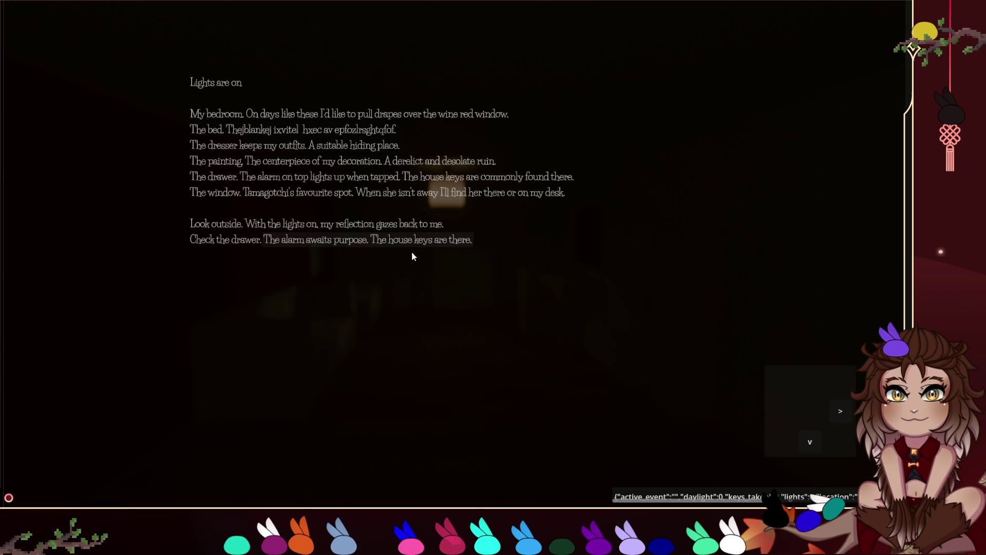
pyautogui.click(59, 37)
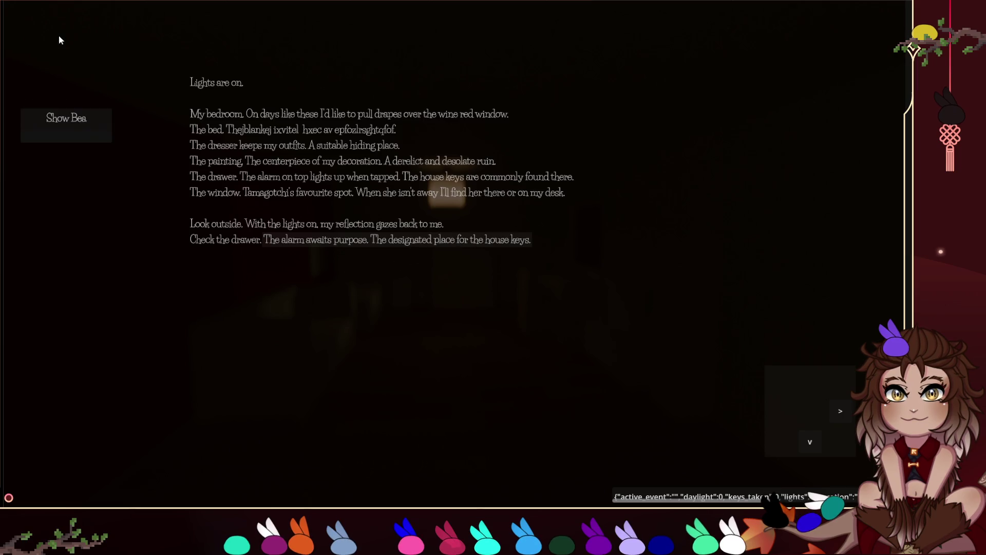
pyautogui.click(97, 114)
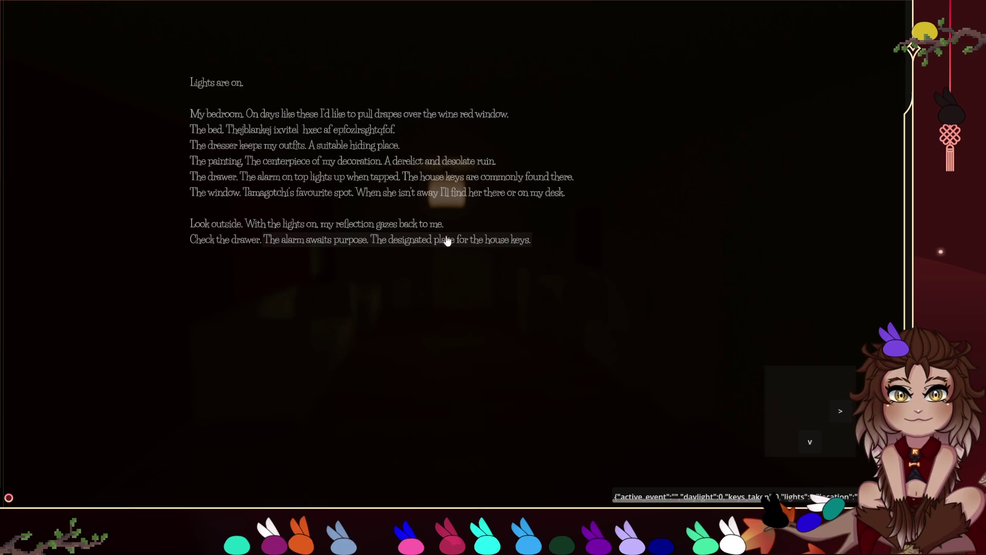
pyautogui.click(840, 411)
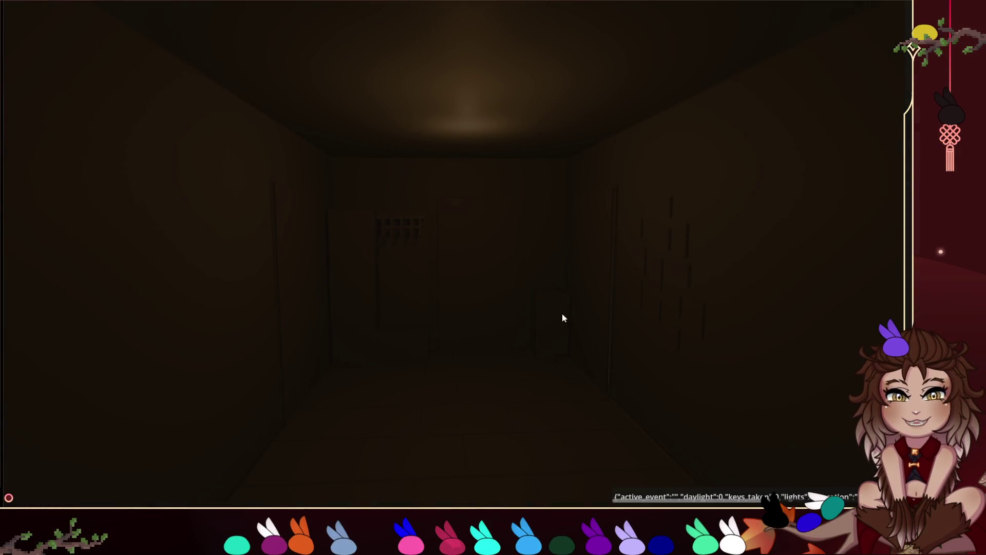
# Step: Walk from the bedroom through the corridor down to the kitchen
pyautogui.click(810, 406)
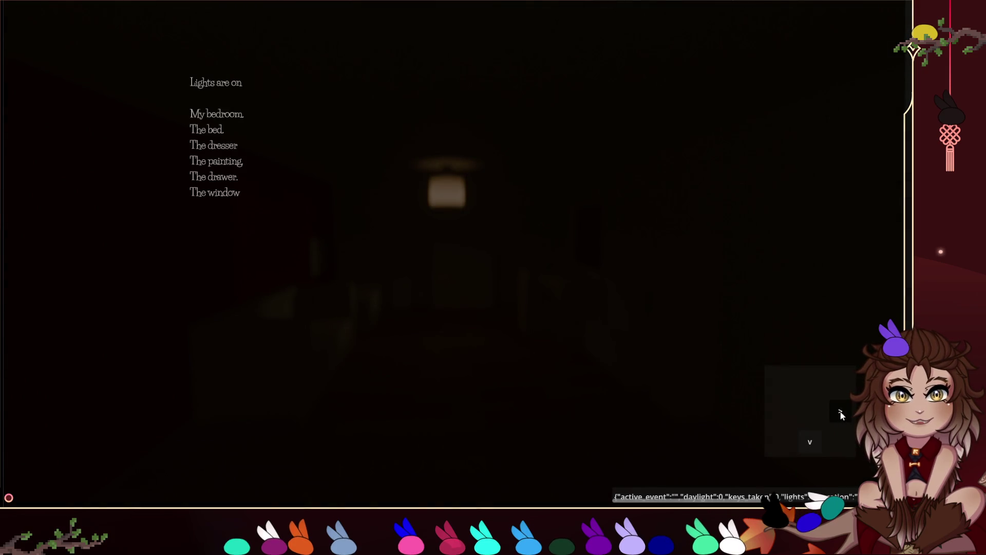
pyautogui.click(838, 413)
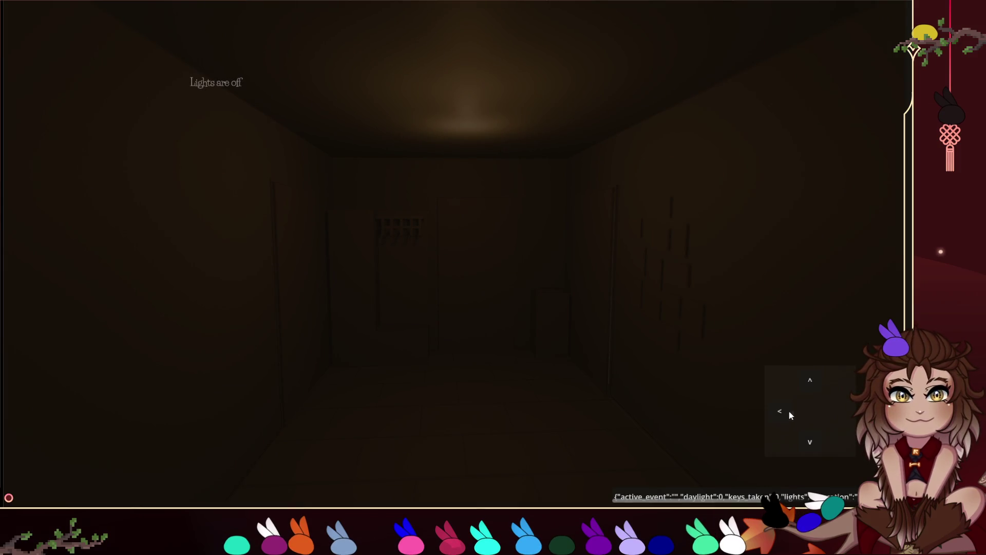
pyautogui.click(809, 442)
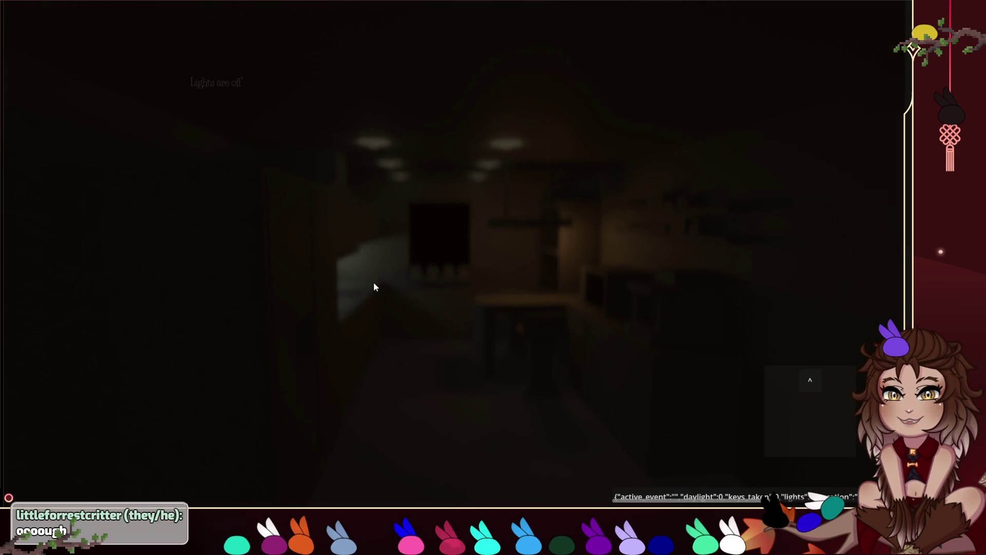
# Step: Turn the kitchen lights on, read the fridge and cabinets descriptions, then return to the corridor
pyautogui.click(227, 81)
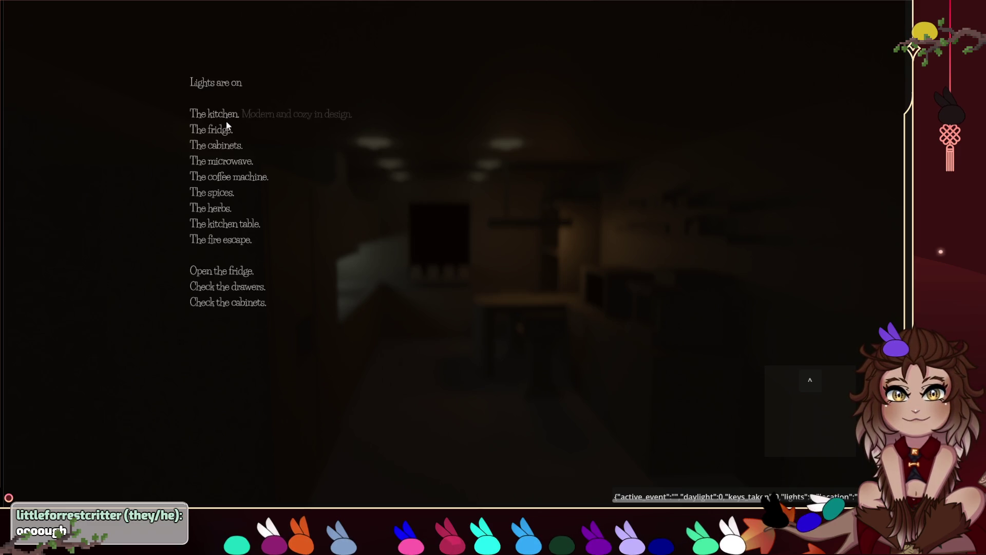
pyautogui.click(216, 130)
pyautogui.click(231, 149)
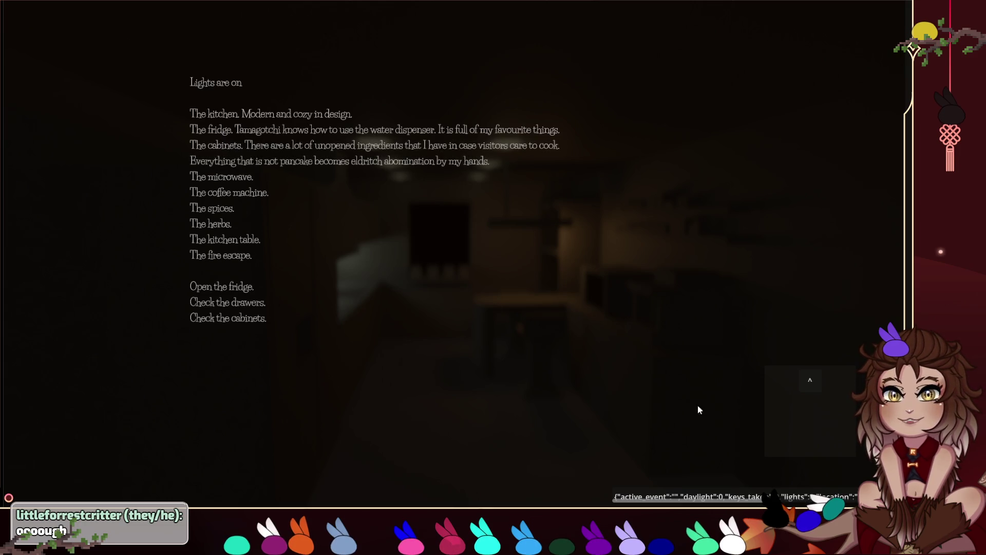
pyautogui.click(805, 384)
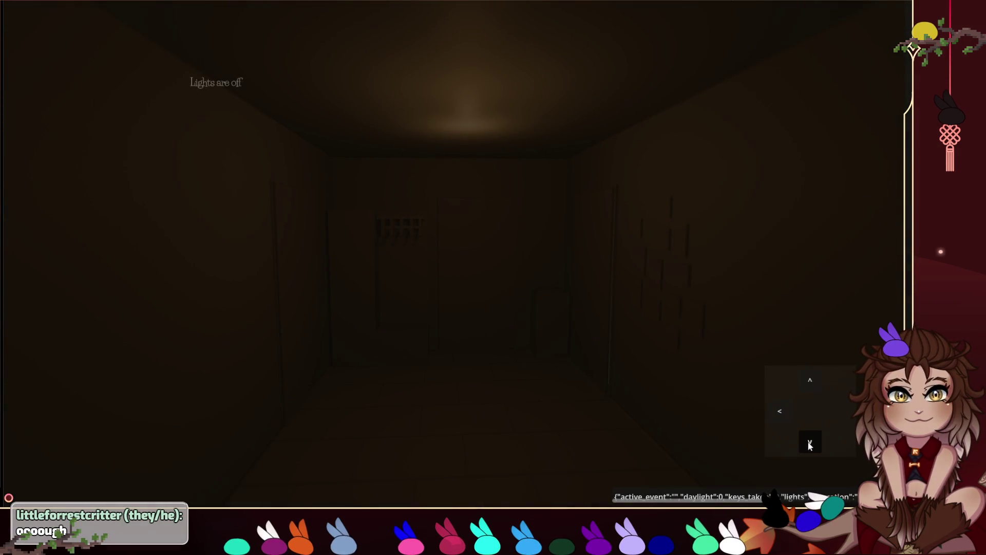
pyautogui.click(808, 443)
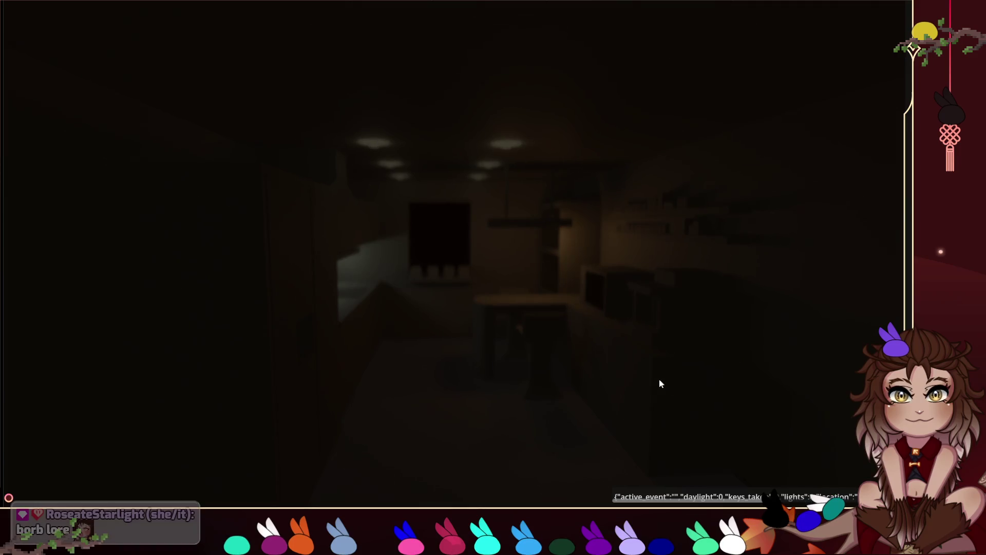
pyautogui.click(807, 385)
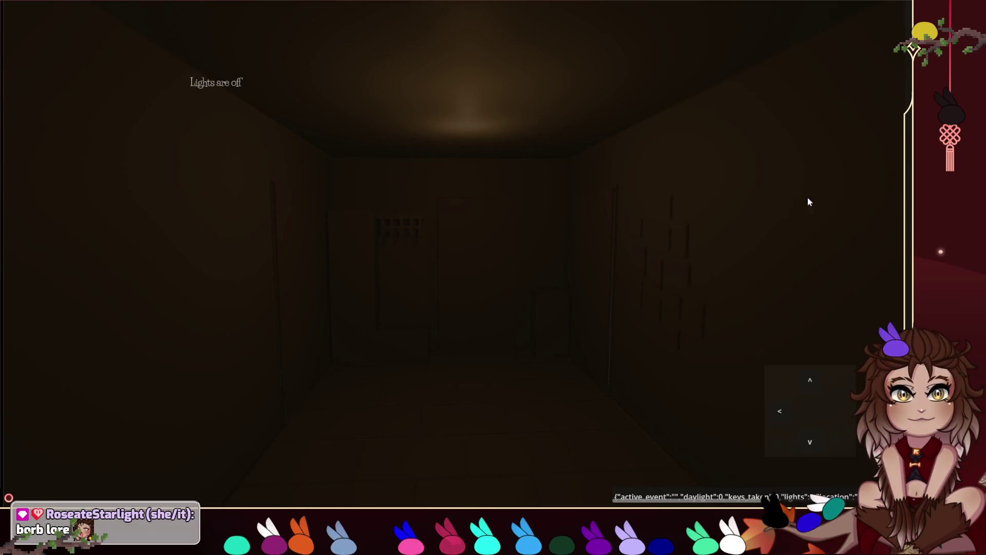
# Step: Lower the music volume and confirm, then enter the bedroom and check the drawer
pyautogui.click(894, 23)
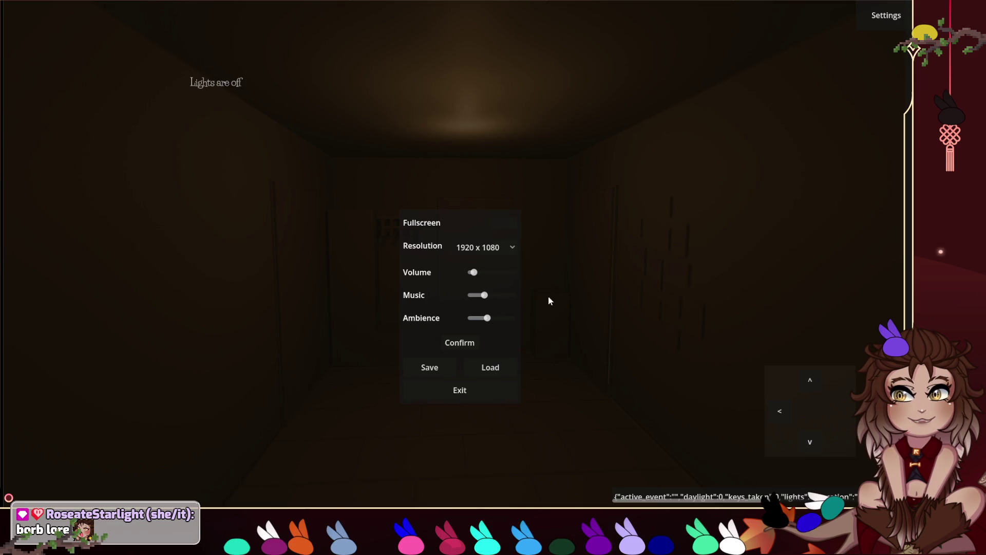
pyautogui.moveTo(484, 295); pyautogui.dragTo(479, 295)
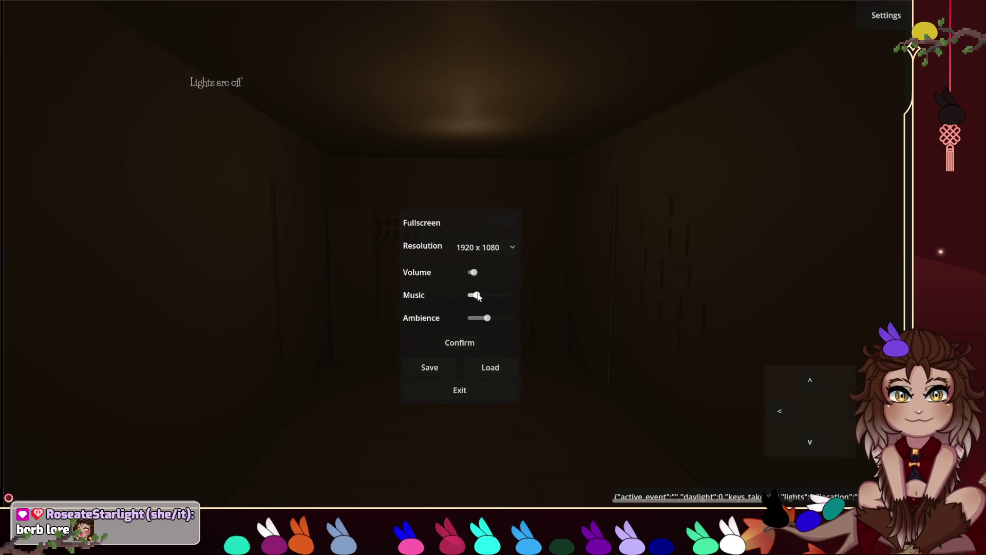
pyautogui.click(470, 343)
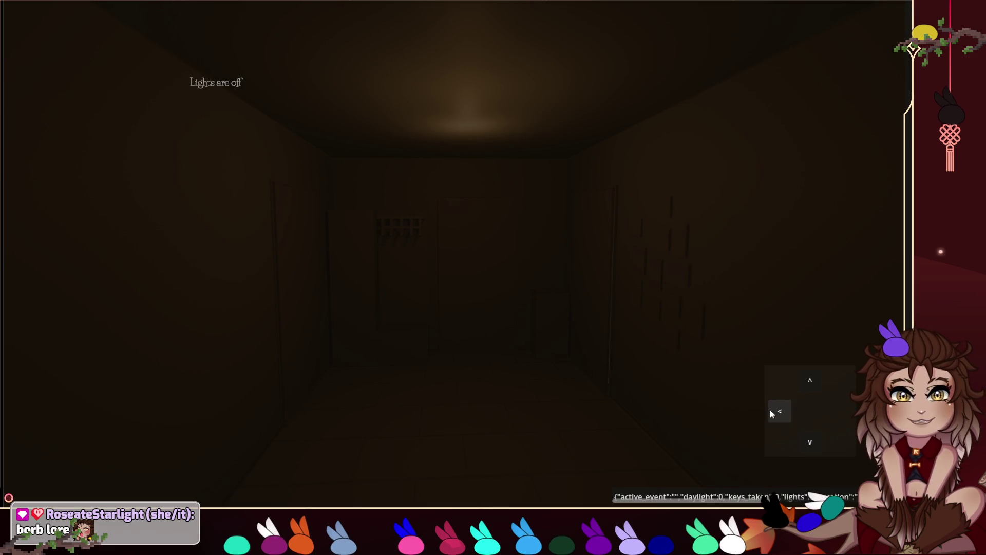
pyautogui.click(769, 409)
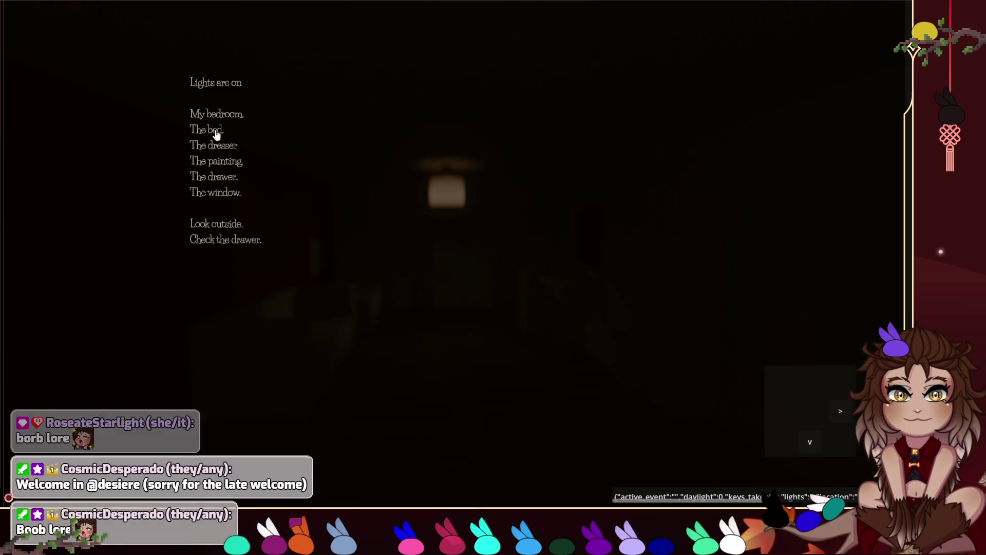
pyautogui.click(234, 245)
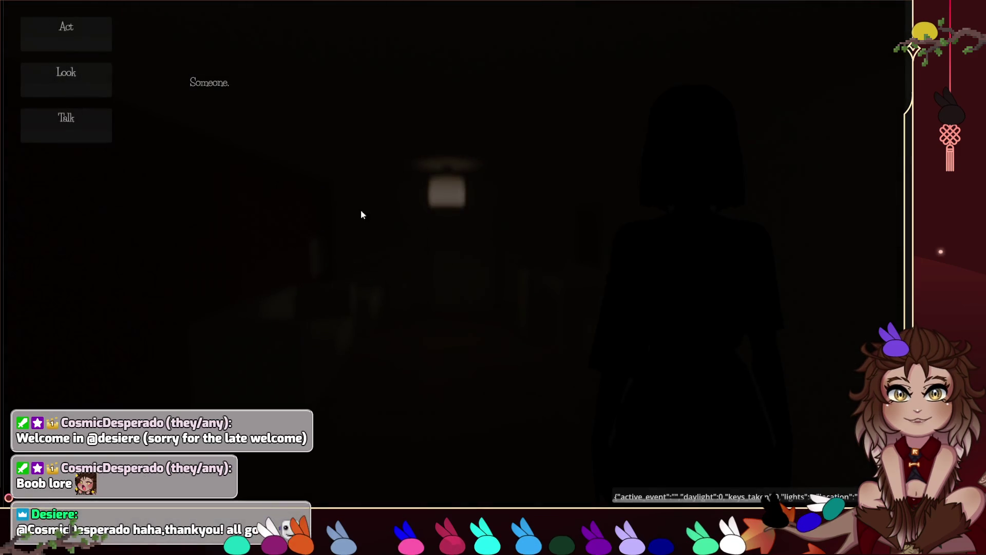
# Step: Continue the narration, then look at the visitor's behaviour and emotions
pyautogui.click(206, 86)
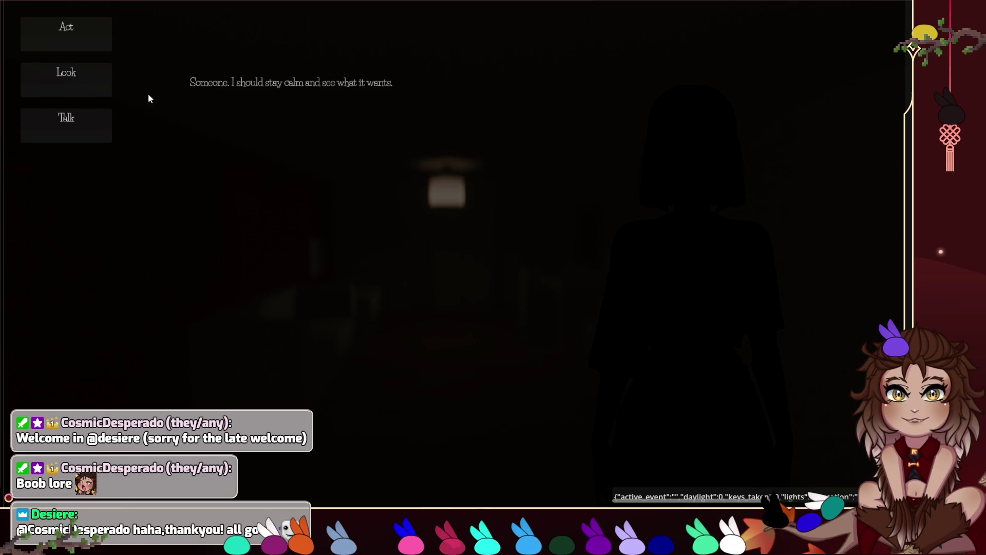
pyautogui.click(89, 76)
pyautogui.click(499, 157)
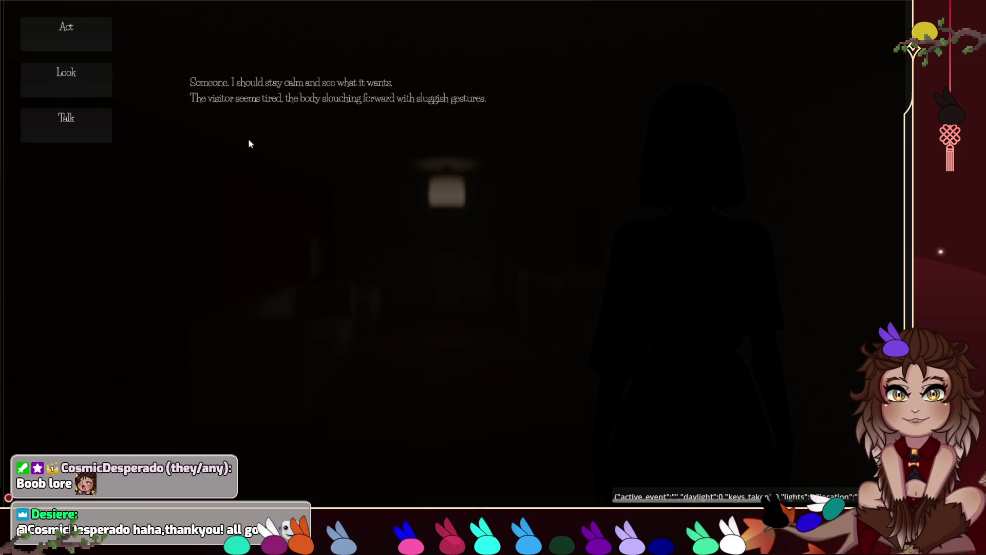
pyautogui.click(67, 78)
pyautogui.click(466, 172)
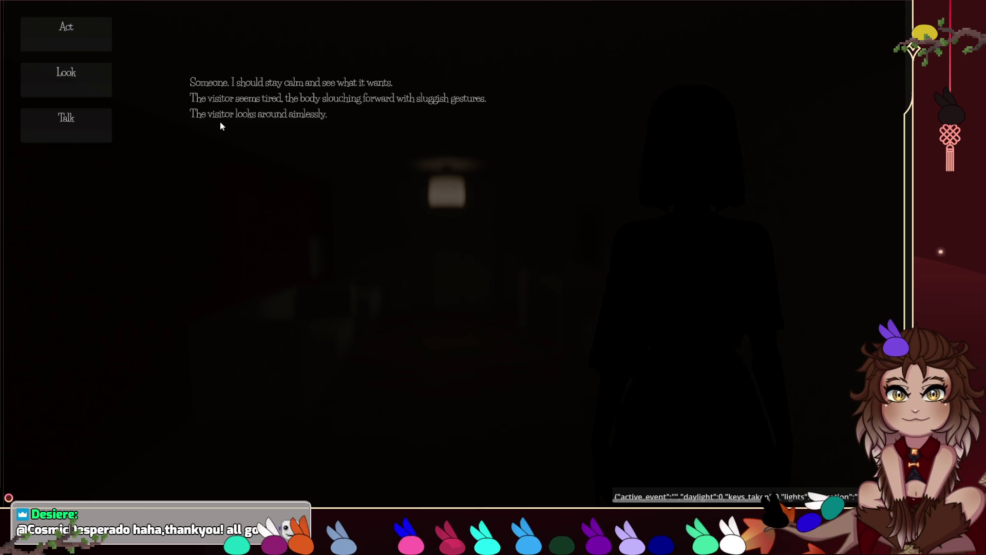
# Step: Ask the visitor to show their hands, show them the Tamagotchi, then take a breath
pyautogui.click(63, 127)
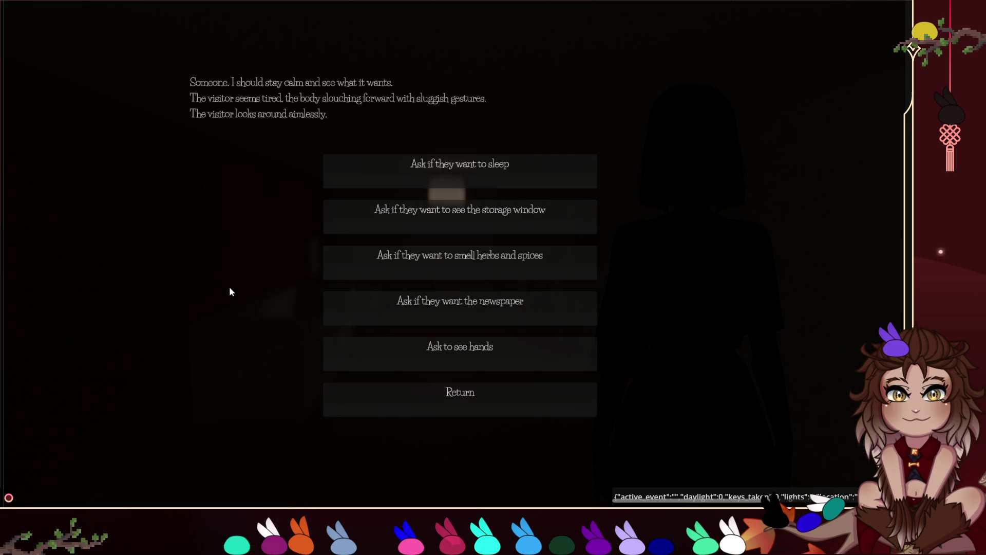
pyautogui.click(388, 354)
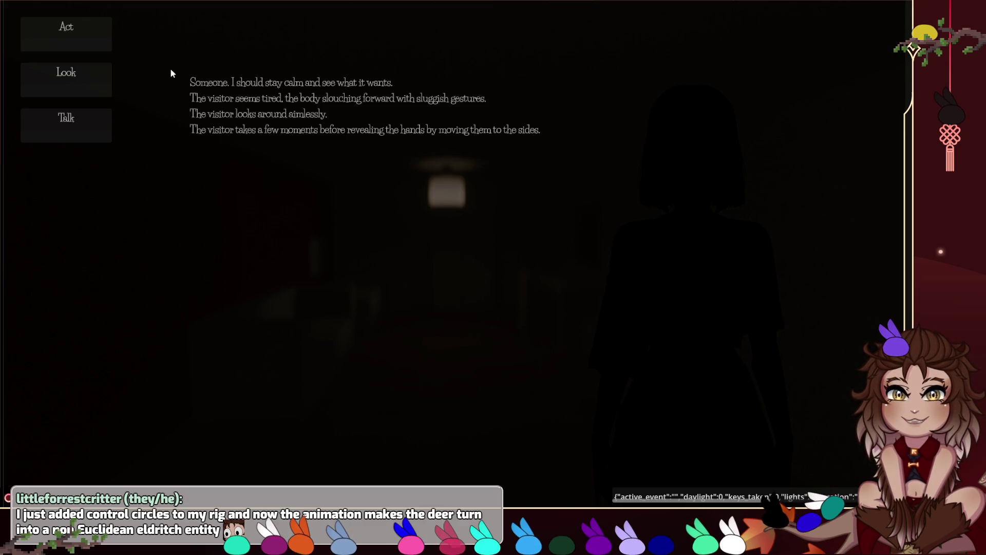
pyautogui.click(79, 28)
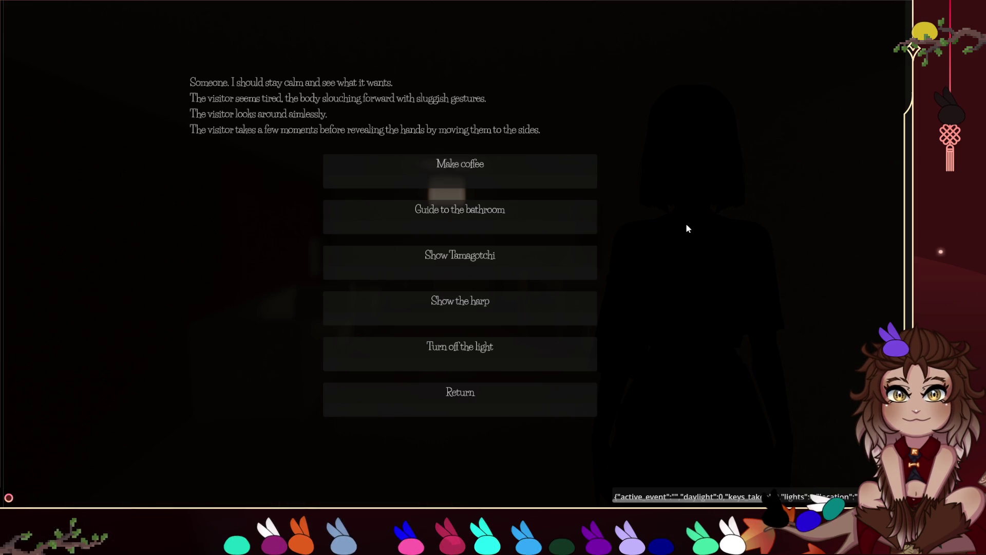
pyautogui.click(586, 255)
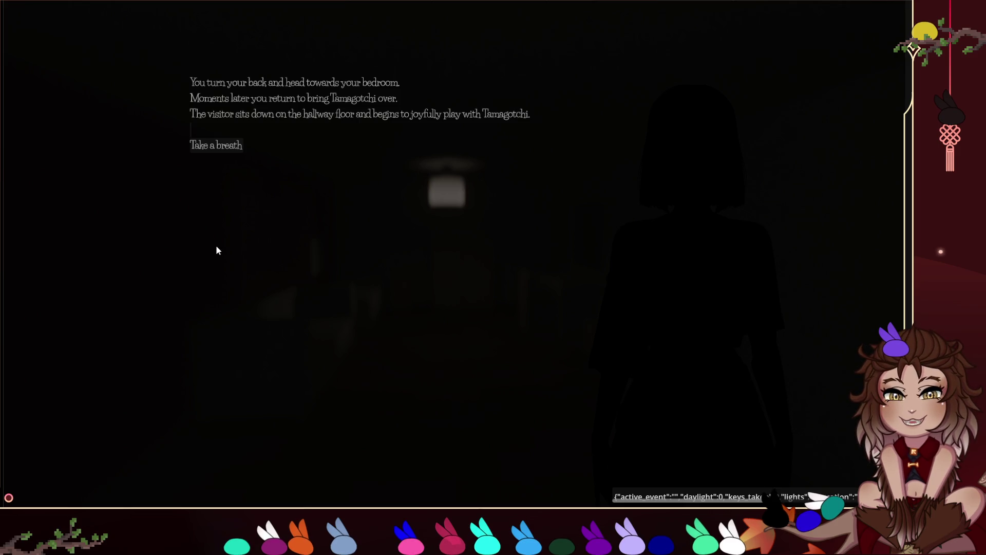
pyautogui.click(216, 146)
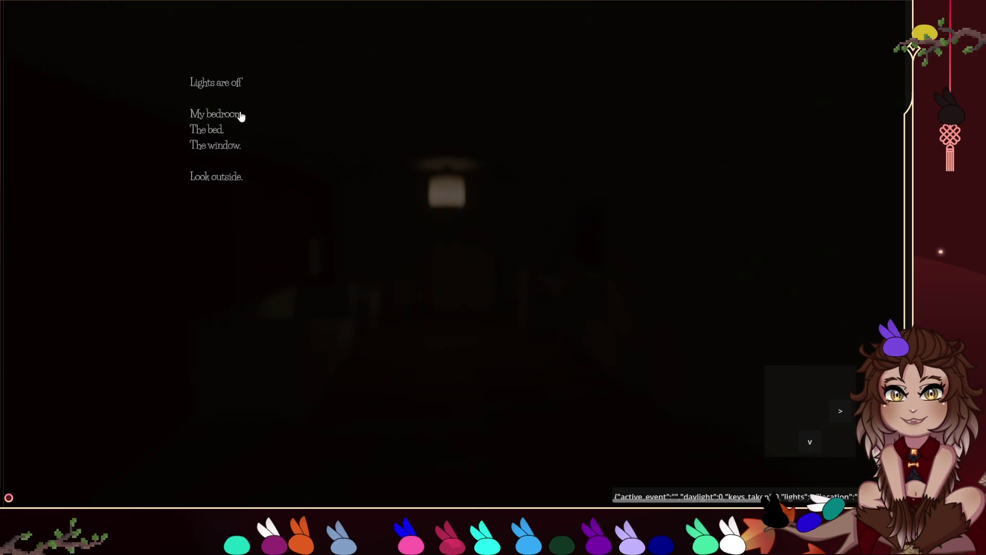
# Step: Look outside from the dark bedroom, then exit the game from Settings and confirm the exit
pyautogui.click(224, 177)
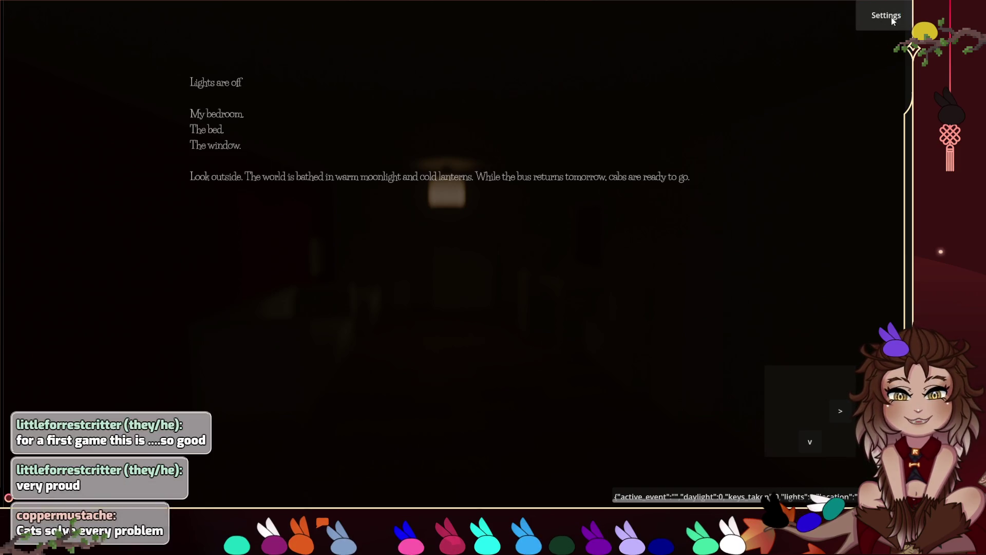
pyautogui.click(886, 15)
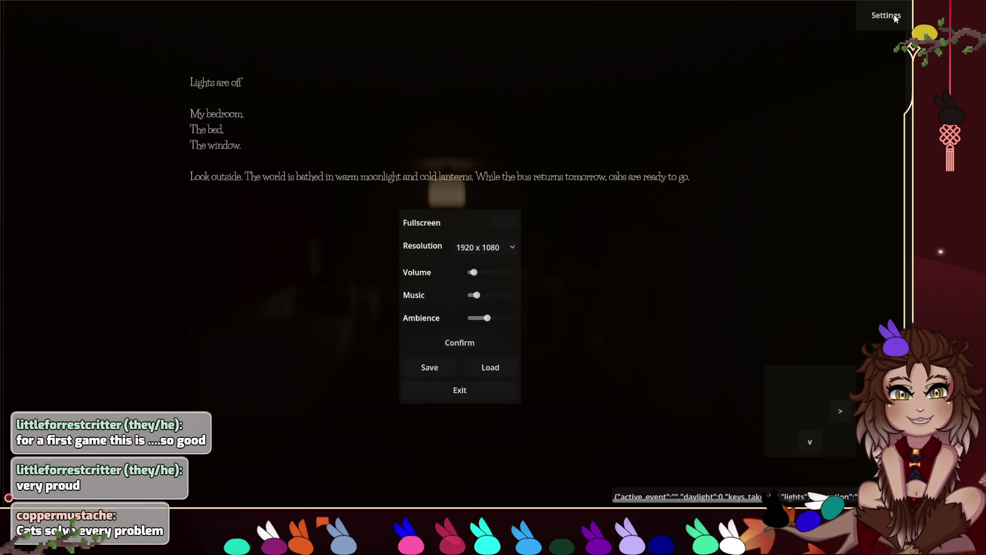
pyautogui.click(456, 395)
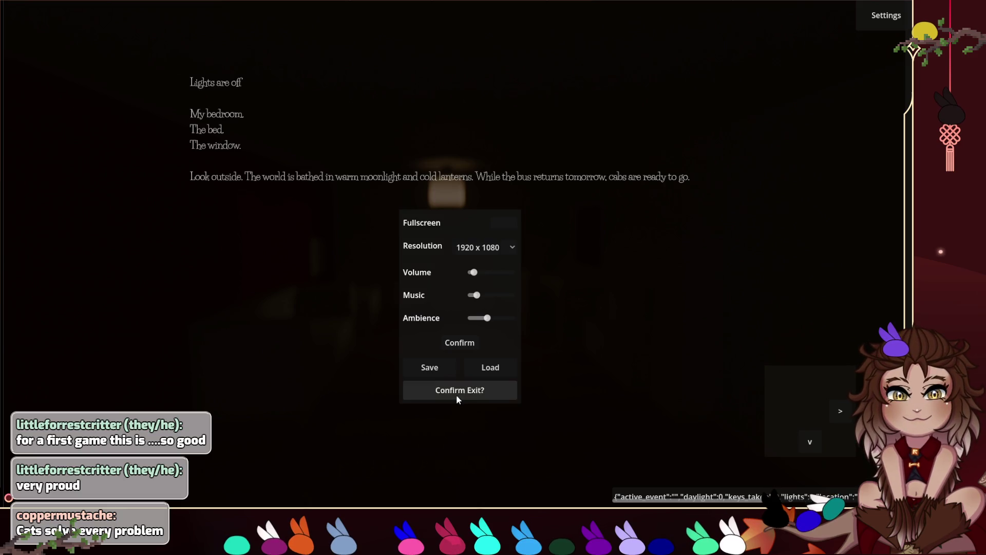
pyautogui.click(469, 395)
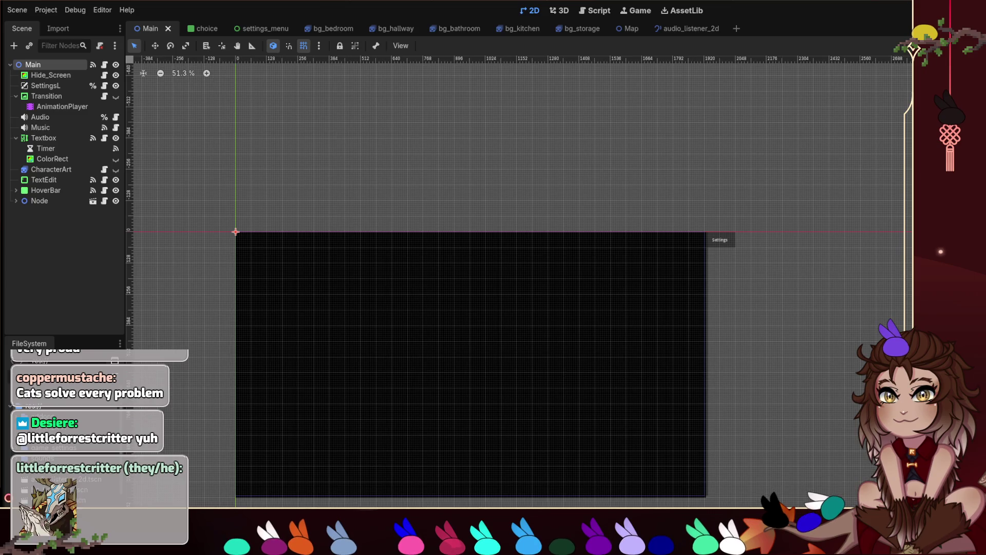
# Step: Restore the full editor layout and open Main.gd via the Main node's script icon
pyautogui.press('F5')
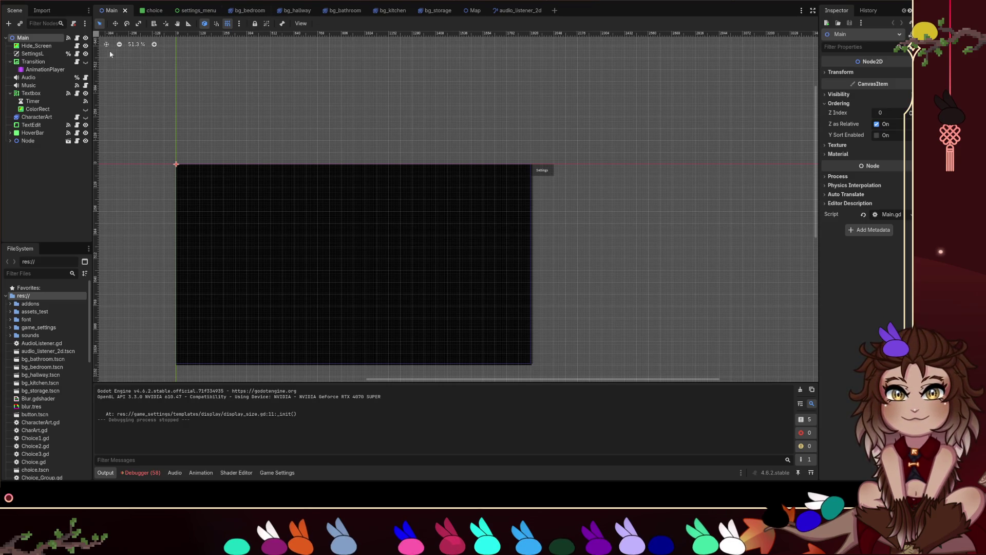
pyautogui.click(78, 38)
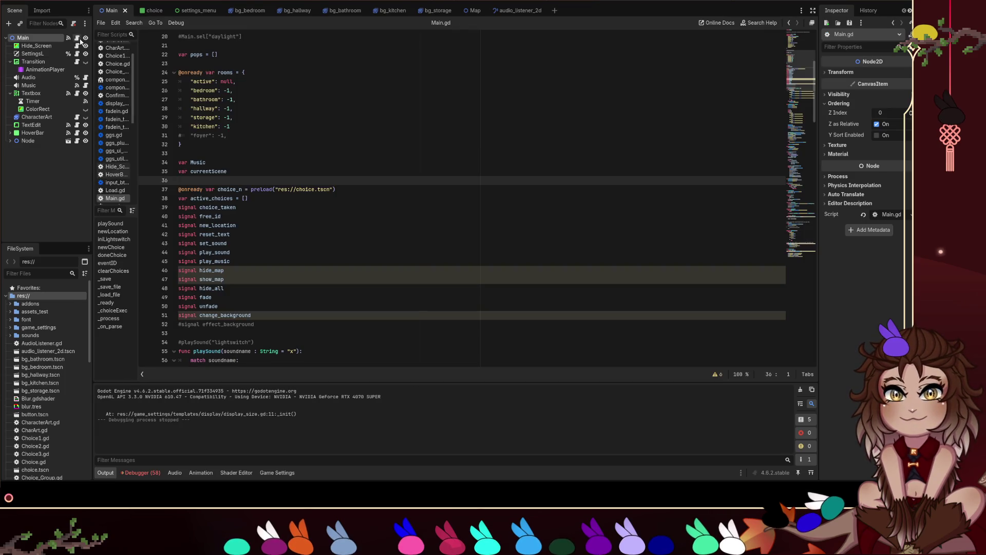
# Step: Scroll down through Main.gd to the end, then jump back to the top of the script
pyautogui.scroll(-5, 402, 132)
pyautogui.scroll(-15, 402, 132)
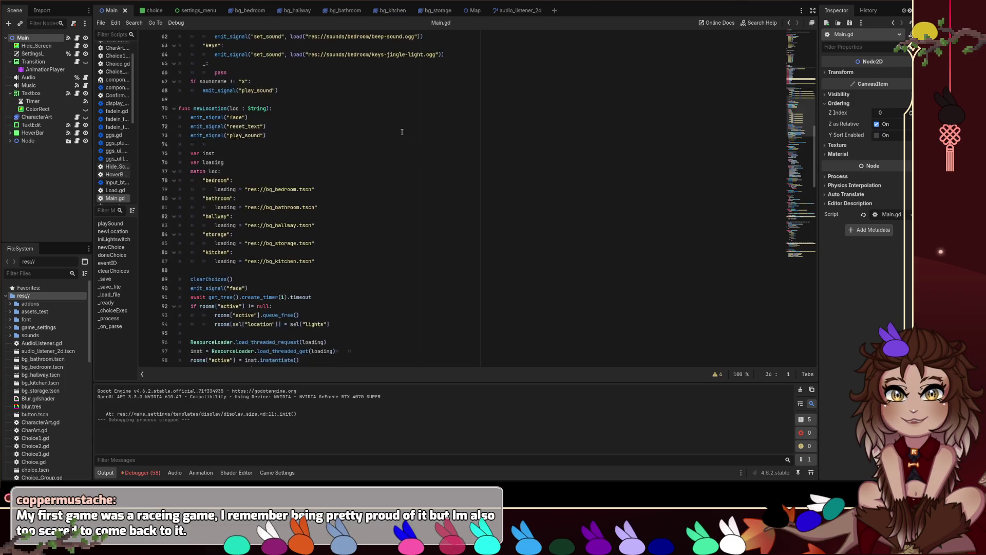
pyautogui.scroll(-11, 402, 127)
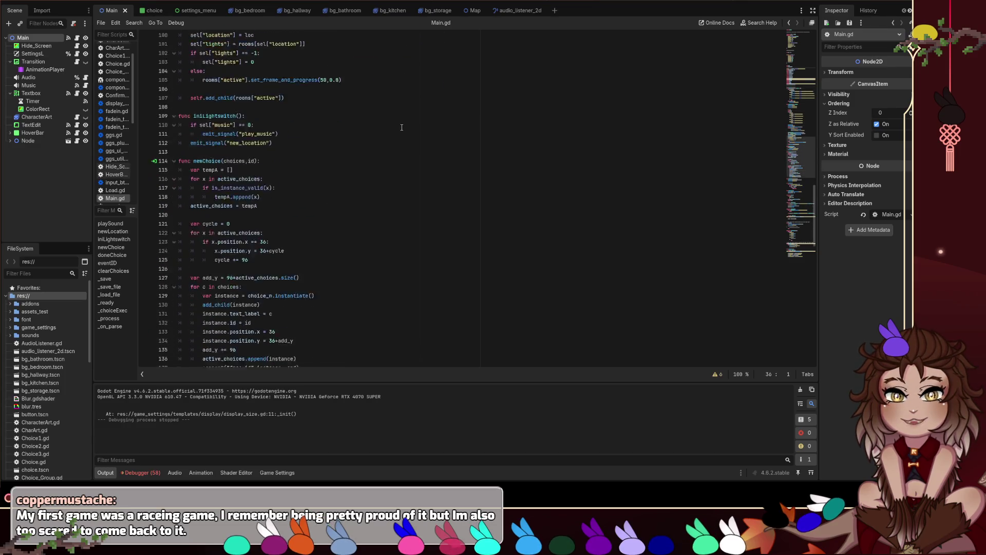
pyautogui.scroll(-13, 402, 127)
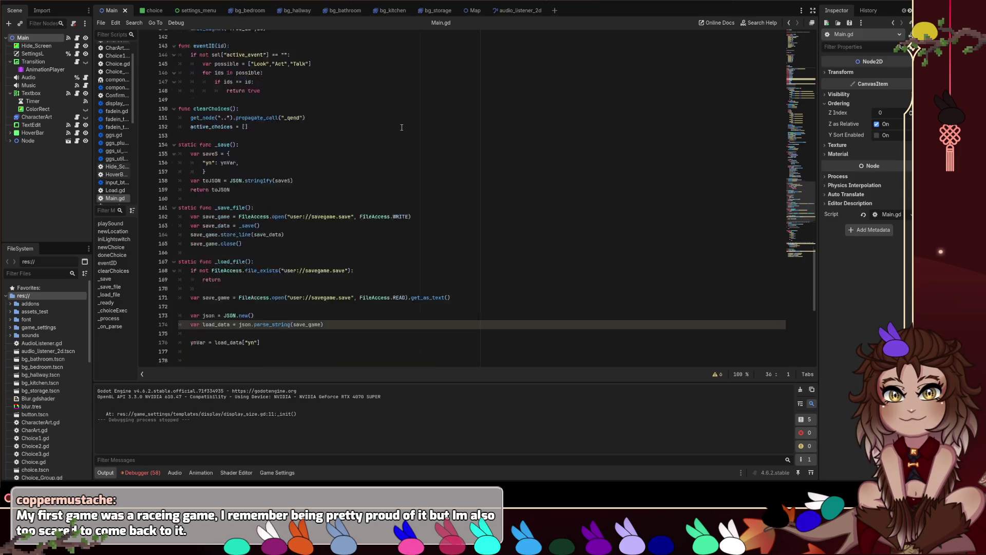
pyautogui.scroll(-1, 402, 127)
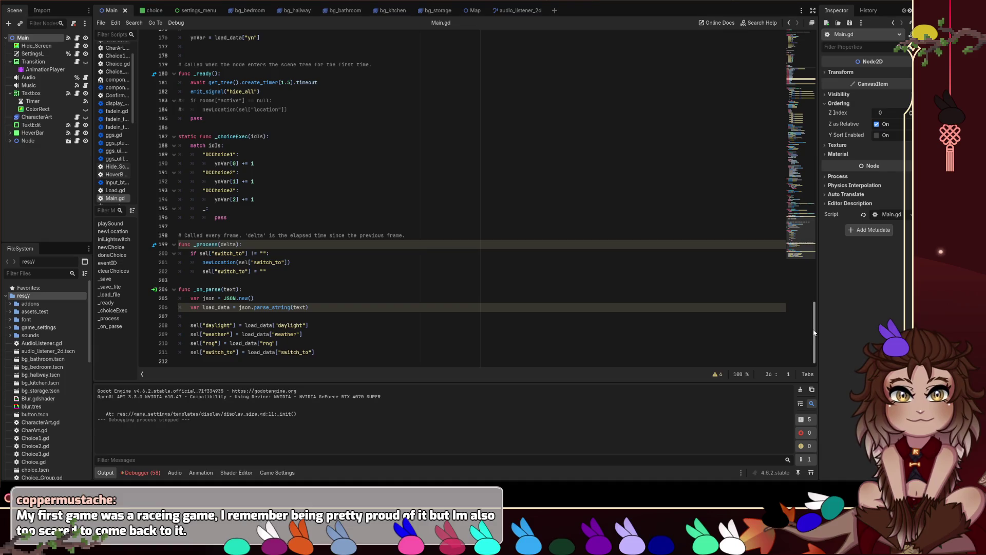
pyautogui.click(797, 19)
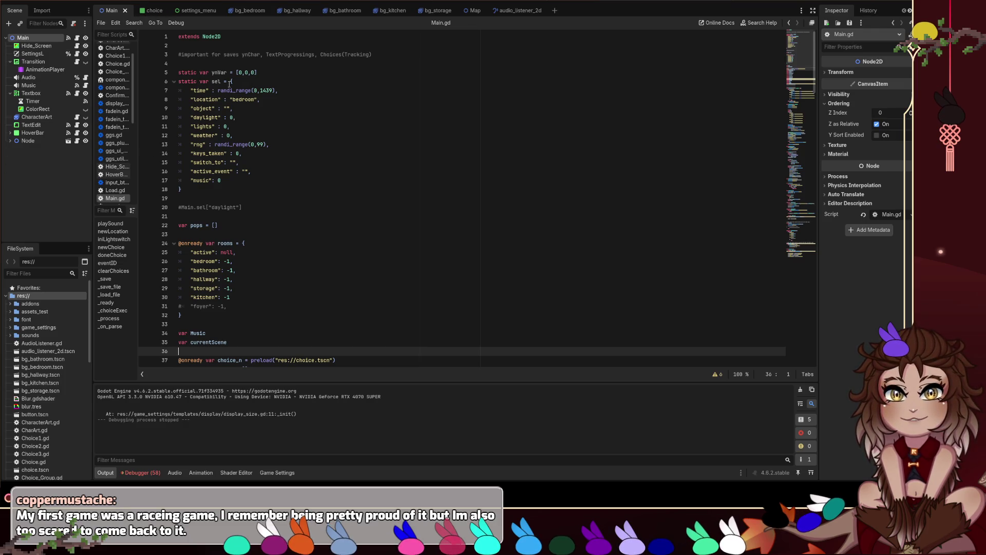
# Step: Switch to the Main scene's 2D workspace and zoom the canvas out and back in
pyautogui.hotkey('ctrl', 'F1')
pyautogui.scroll(-5, 58, 367)
pyautogui.scroll(-3, 58, 368)
pyautogui.scroll(3, 56, 373)
pyautogui.scroll(1, 385, 246)
pyautogui.scroll(2, 308, 285)
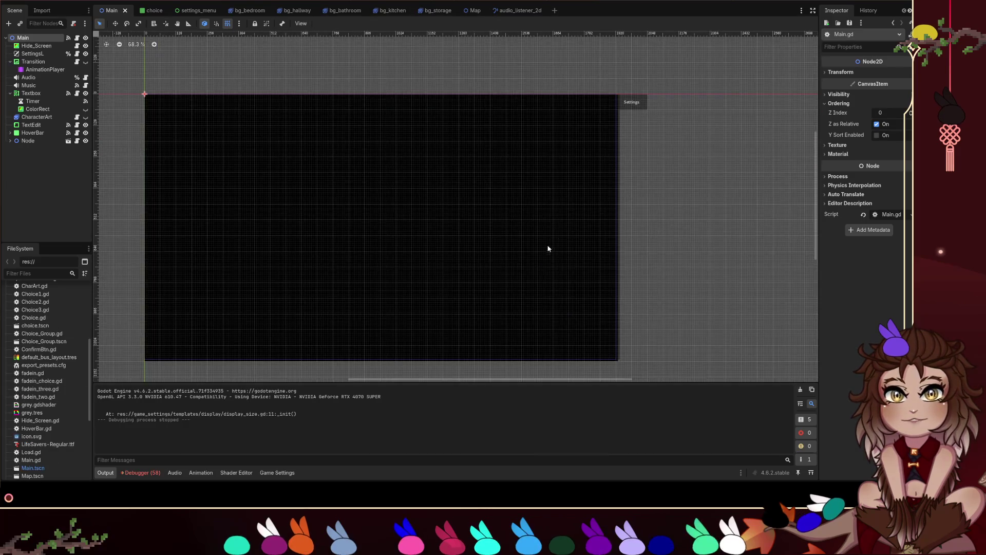
# Step: In the bg_bedroom scene, inspect the WindowFrogs, WindowRain, BGBedroom, WallRumble and Cat nodes
pyautogui.click(247, 11)
pyautogui.scroll(2, 508, 231)
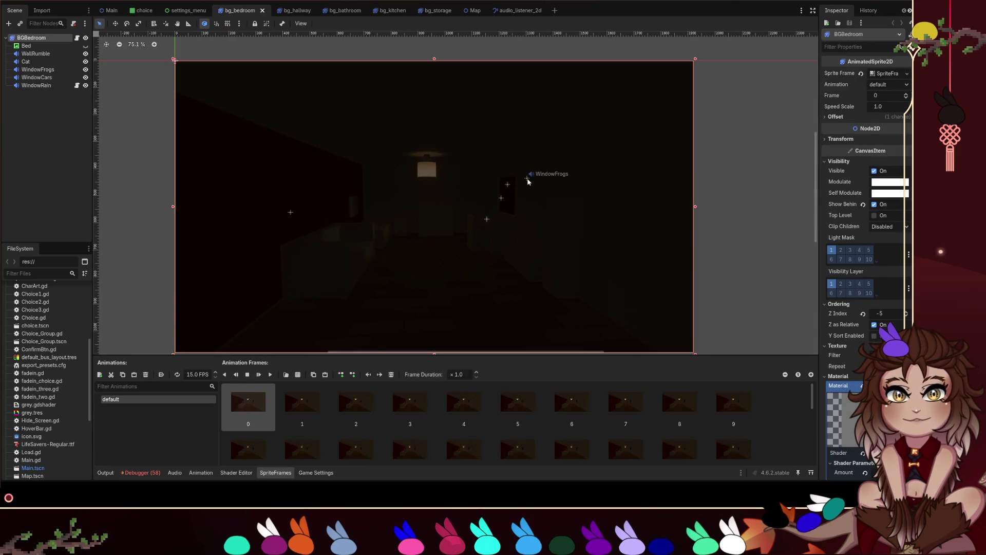
pyautogui.click(527, 180)
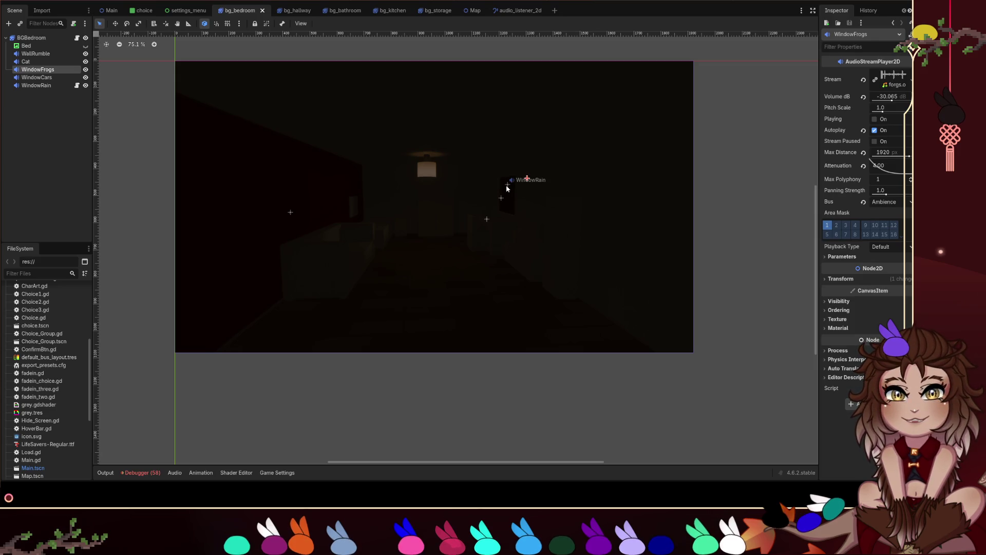
pyautogui.click(508, 185)
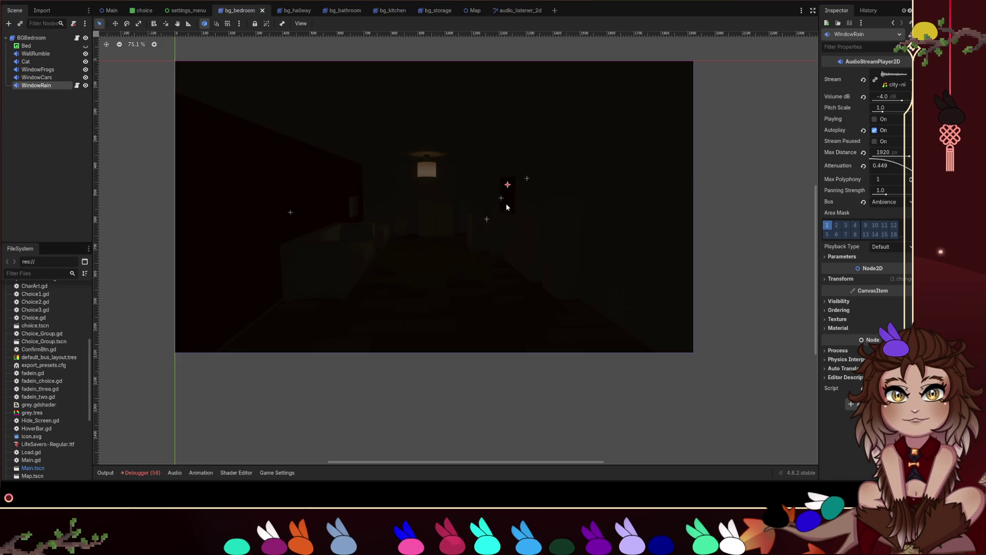
pyautogui.click(288, 215)
pyautogui.click(289, 213)
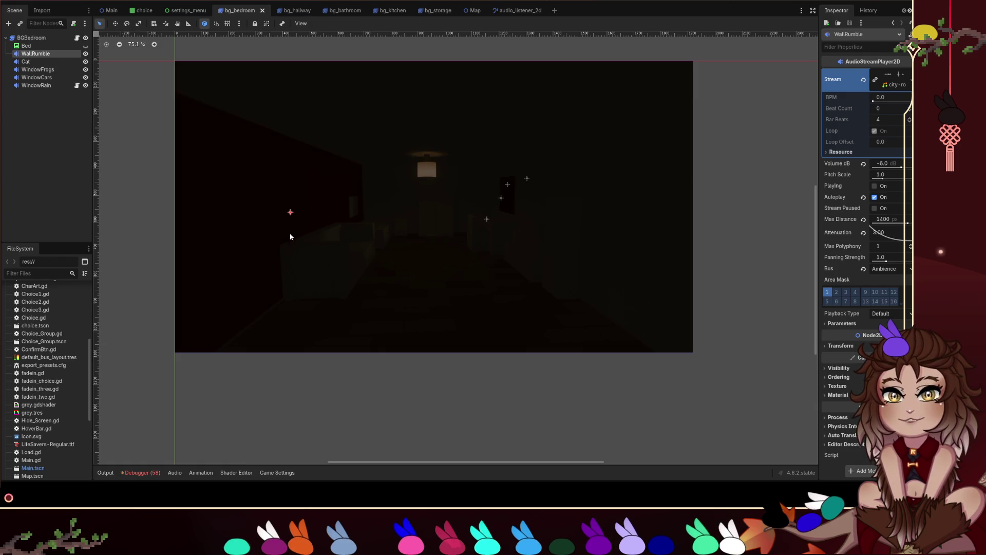
pyautogui.click(157, 263)
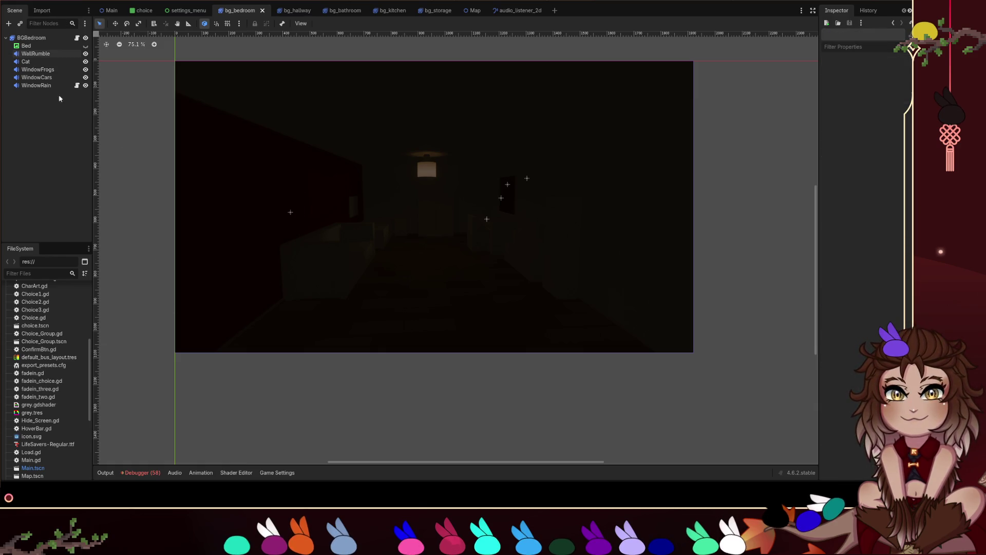
pyautogui.click(487, 219)
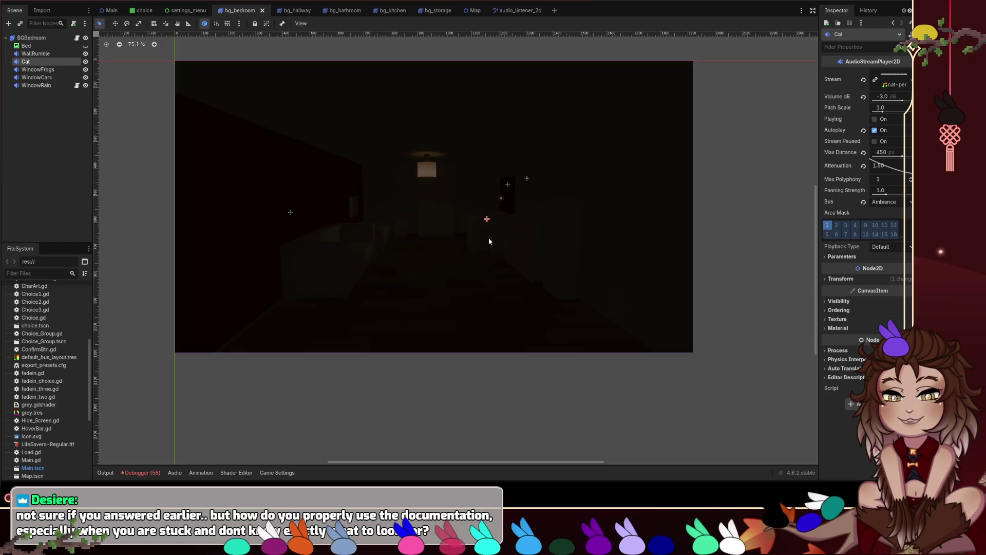
# Step: Deselect the Cat node, then return to Godot and place the cursor at line 18 of connect_button.gd
pyautogui.click(781, 262)
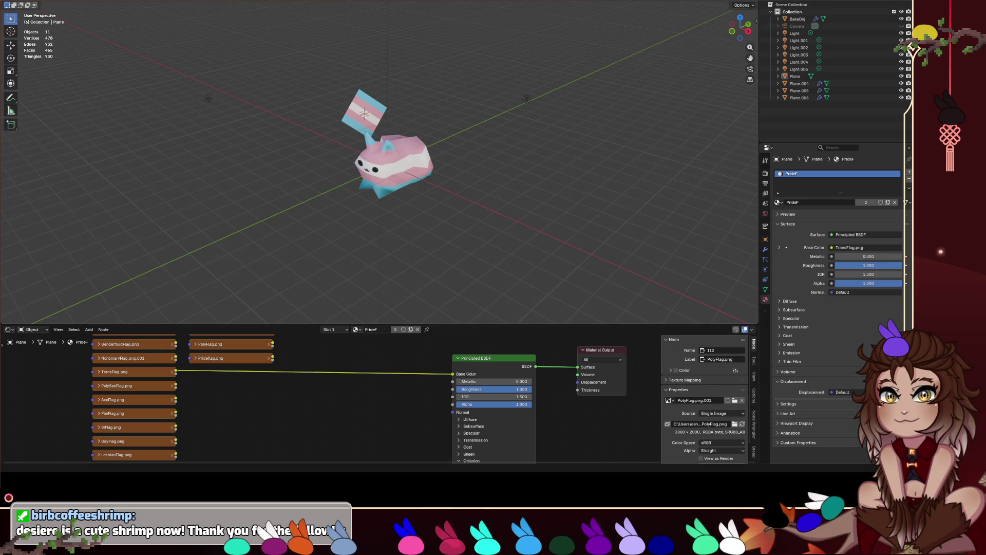
pyautogui.hotkey('alt', 'Tab')
pyautogui.click(471, 188)
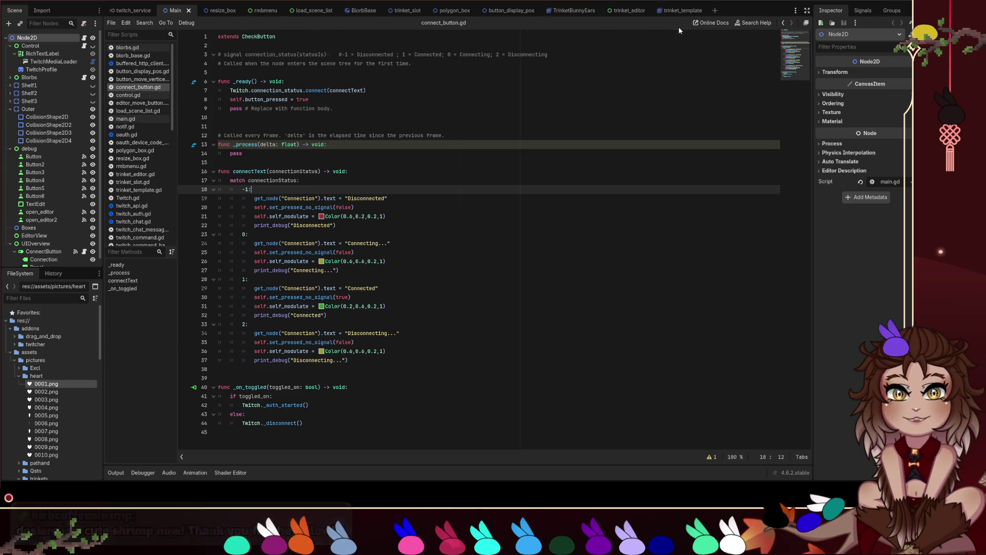
# Step: Browse the trinket_template and trinket_editor scenes and view trinket_editor.gd from its top
pyautogui.click(674, 11)
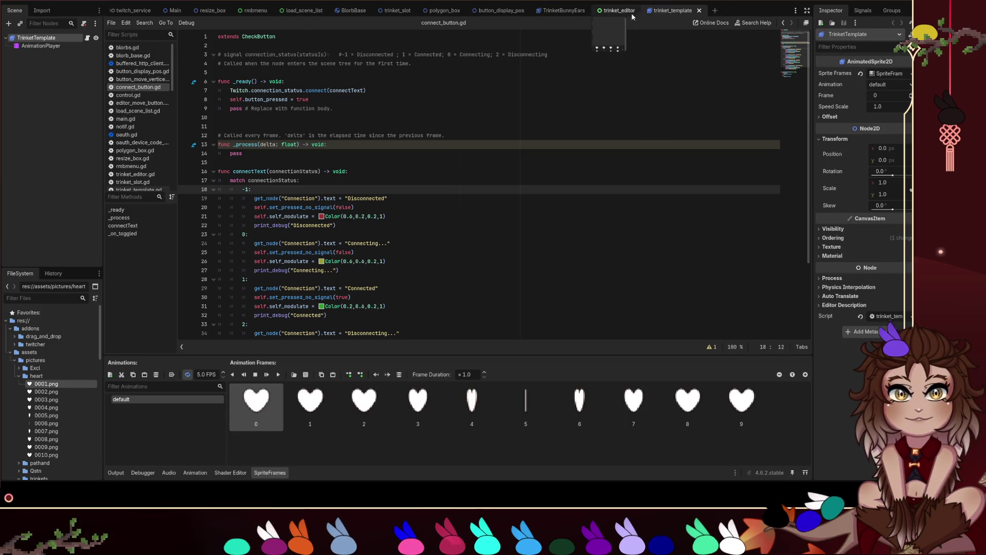
pyautogui.click(619, 11)
pyautogui.scroll(-5, 144, 183)
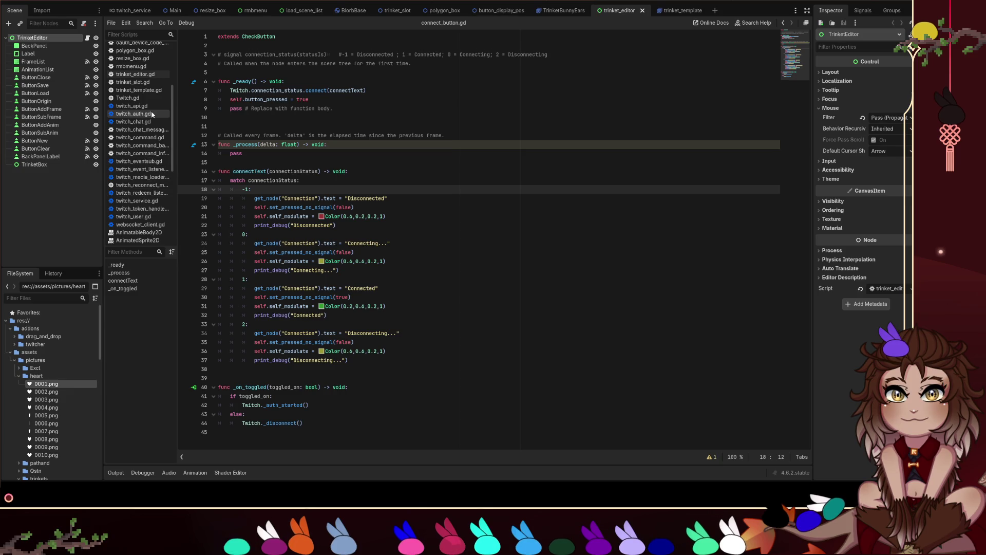
pyautogui.click(149, 75)
pyautogui.scroll(3, 278, 126)
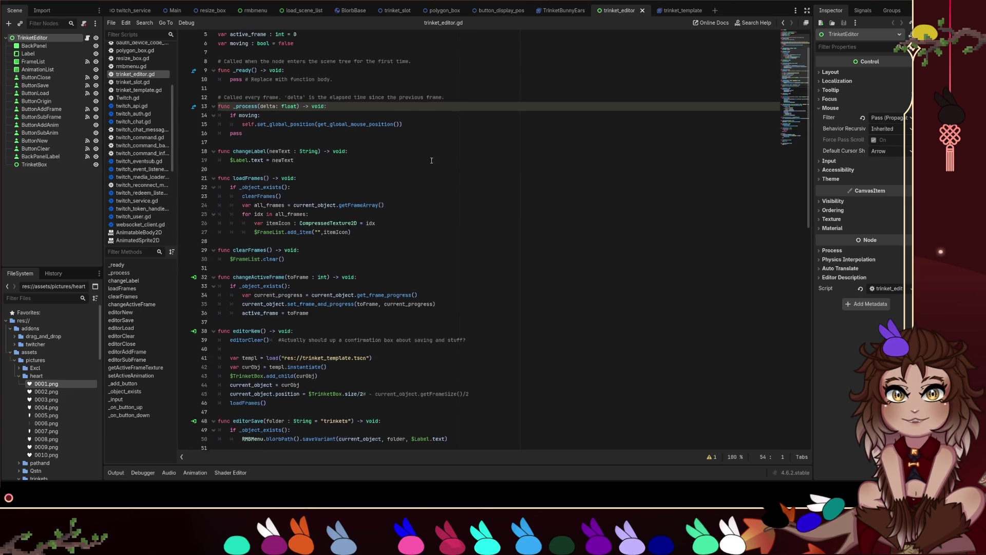
pyautogui.click(492, 139)
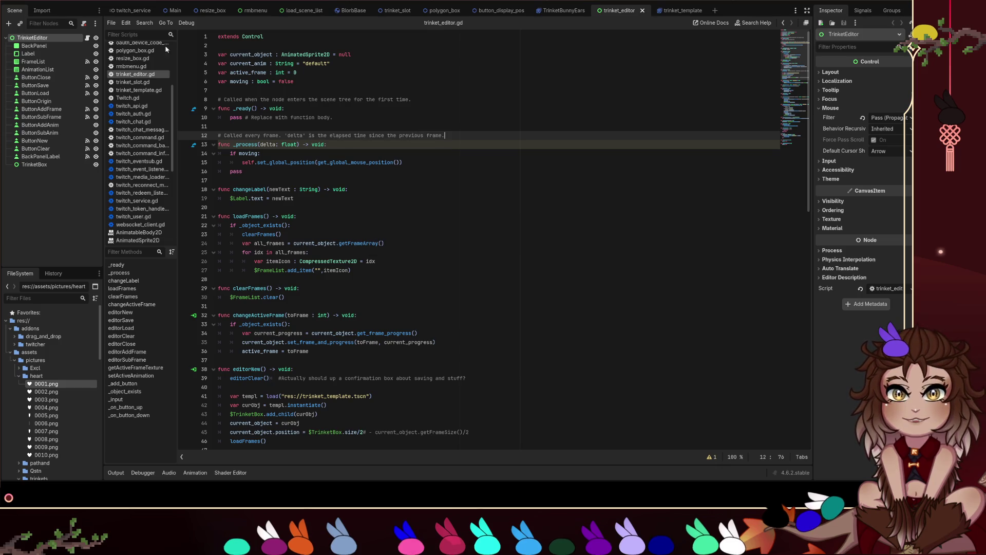
# Step: Show the TrinketBunnyEars scene in 2D view and bring up the AnimatedSprite2D documentation
pyautogui.hotkey('ctrl', 'F1')
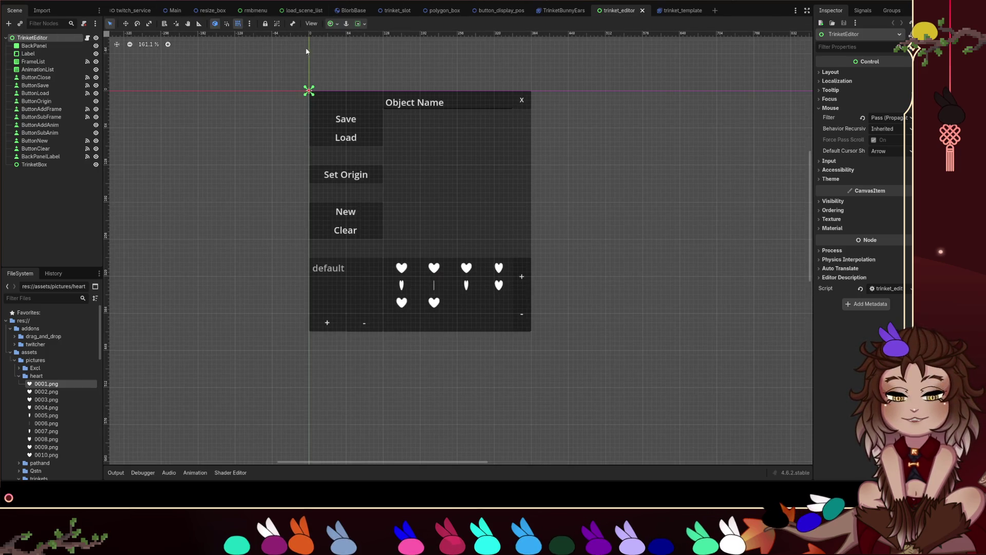
pyautogui.click(501, 10)
pyautogui.click(564, 10)
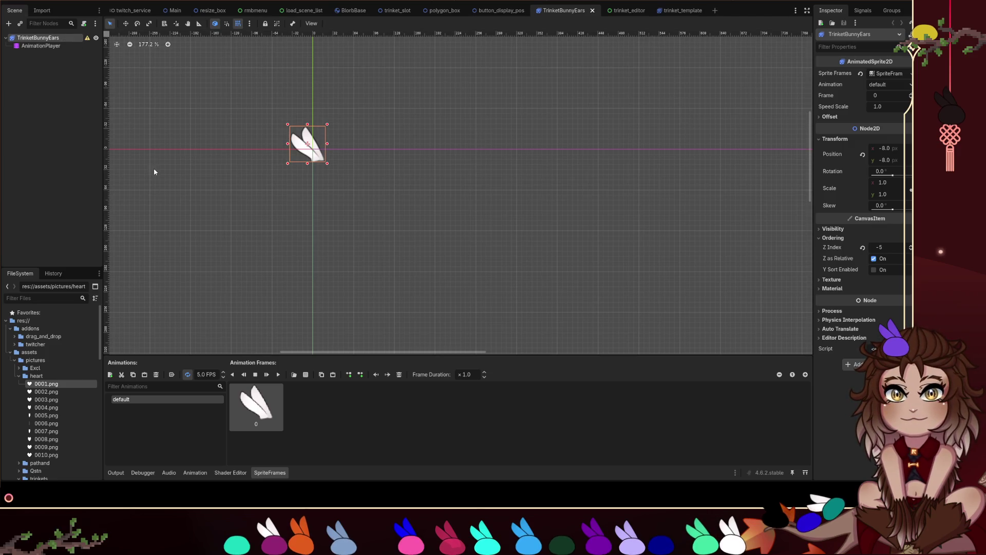
pyautogui.hotkey('ctrl', 'F3')
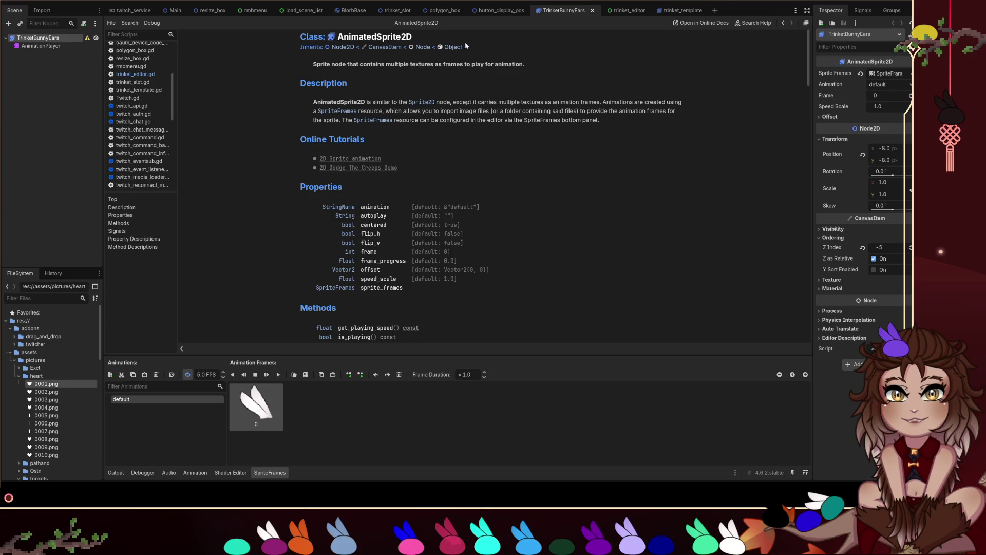
# Step: Highlight the AnimatedSprite2D title and scroll through its class reference page
pyautogui.moveTo(420, 38); pyautogui.dragTo(336, 37)
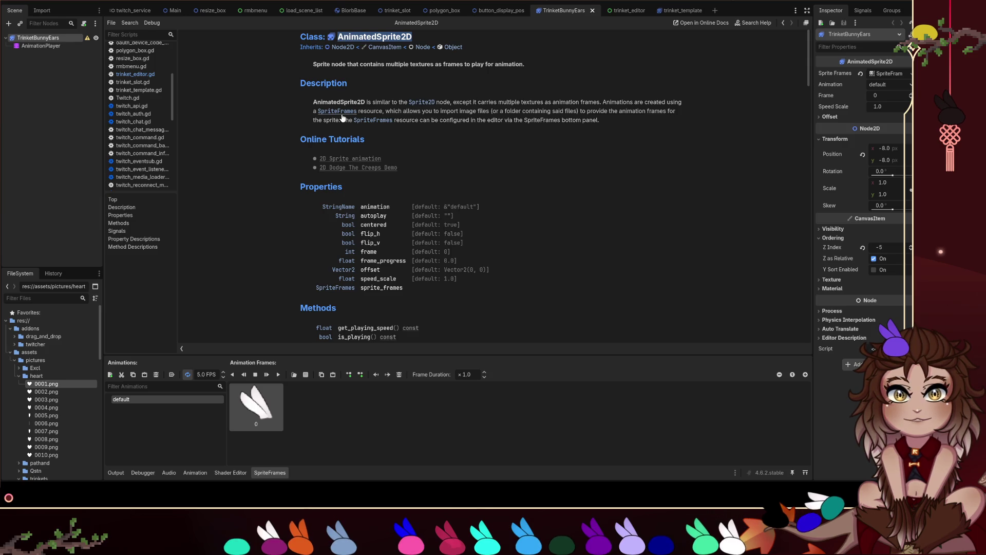
pyautogui.scroll(-1, 477, 187)
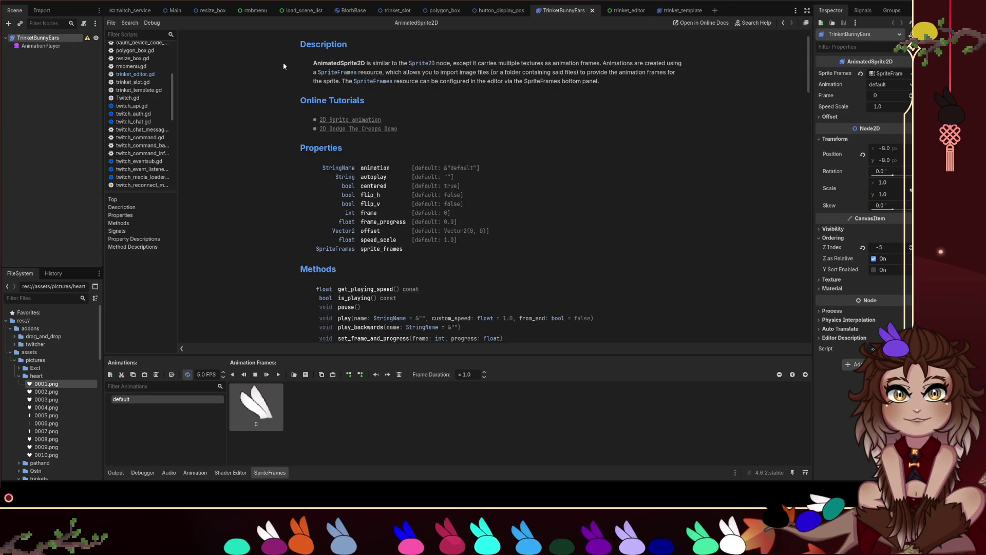
pyautogui.scroll(-3, 531, 156)
pyautogui.scroll(4, 642, 103)
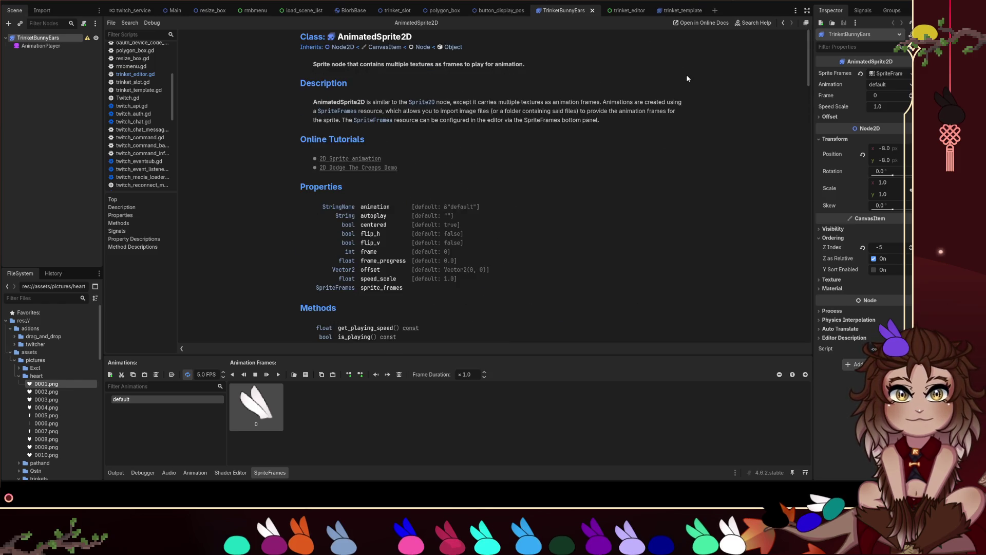
# Step: Search the AnimatedSprite2D page for 'animation frames' and look over the property default values
pyautogui.hotkey('ctrl', 'f')
pyautogui.write('a')
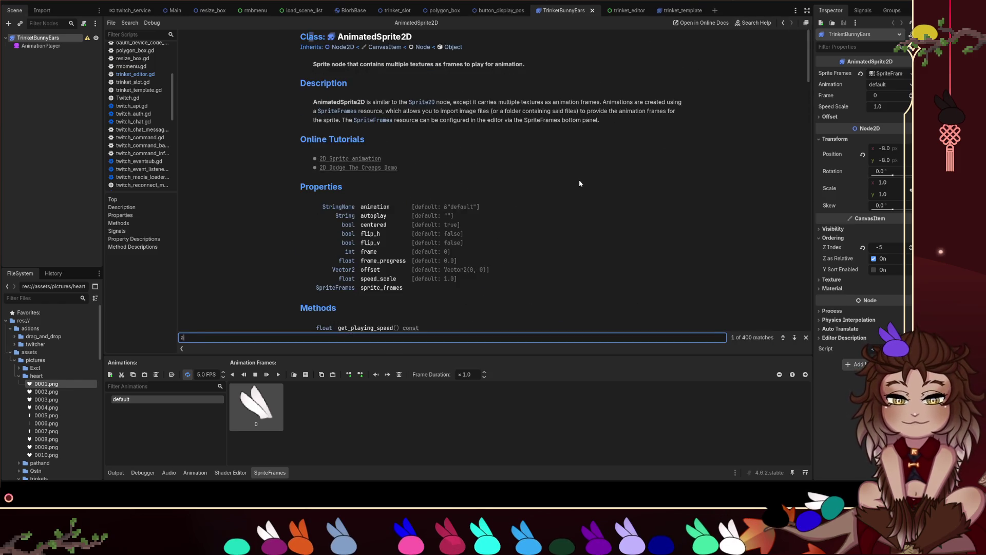
pyautogui.write('nimation frames')
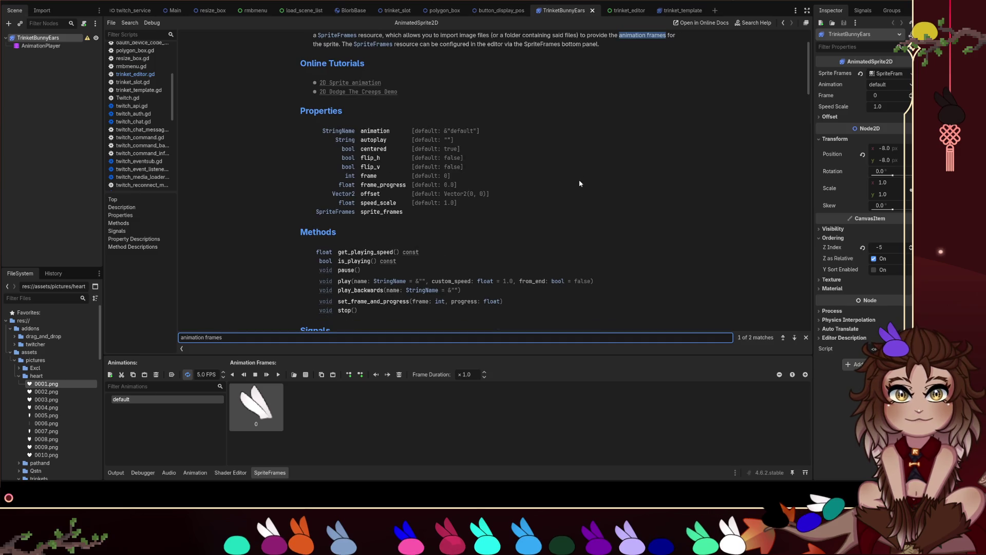
pyautogui.scroll(2, 531, 140)
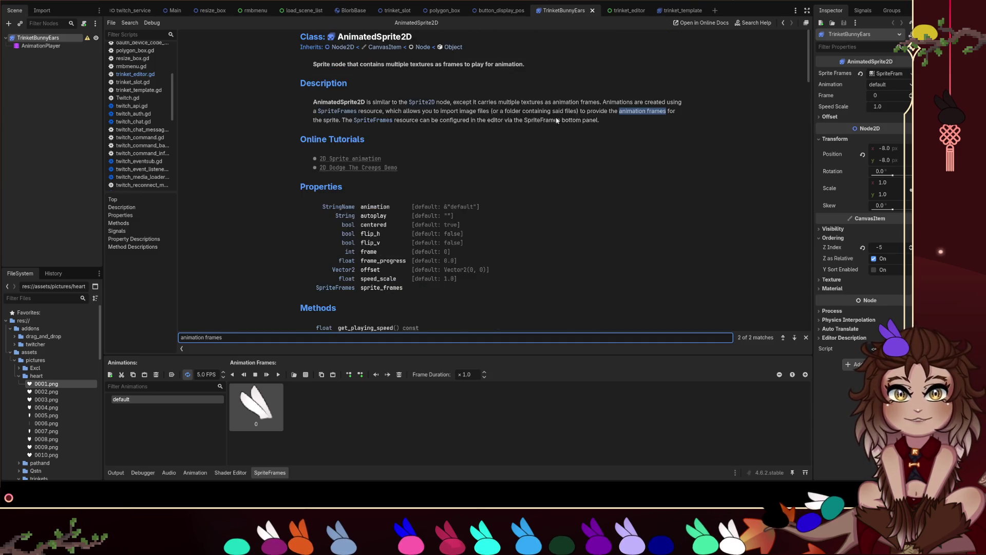
pyautogui.scroll(-4, 375, 121)
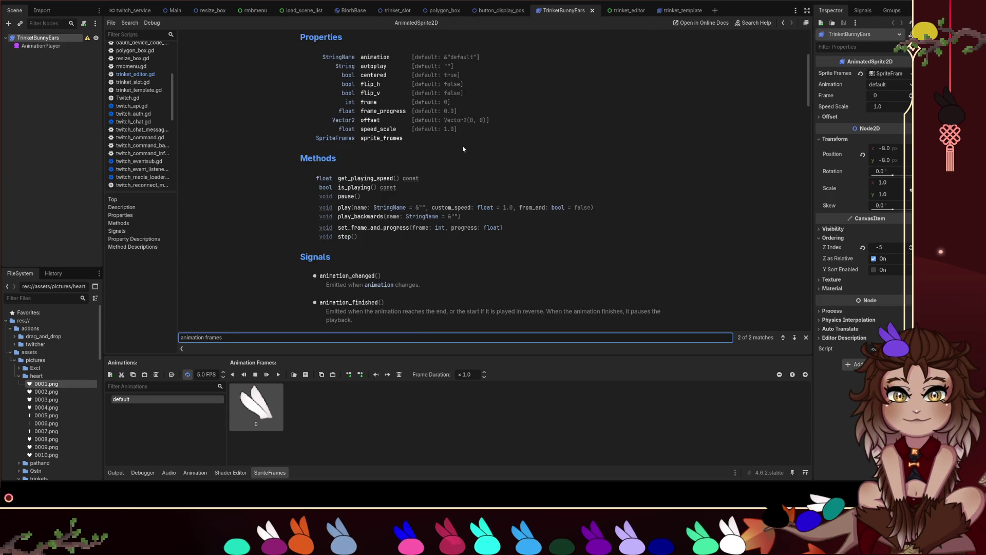
pyautogui.scroll(1, 477, 156)
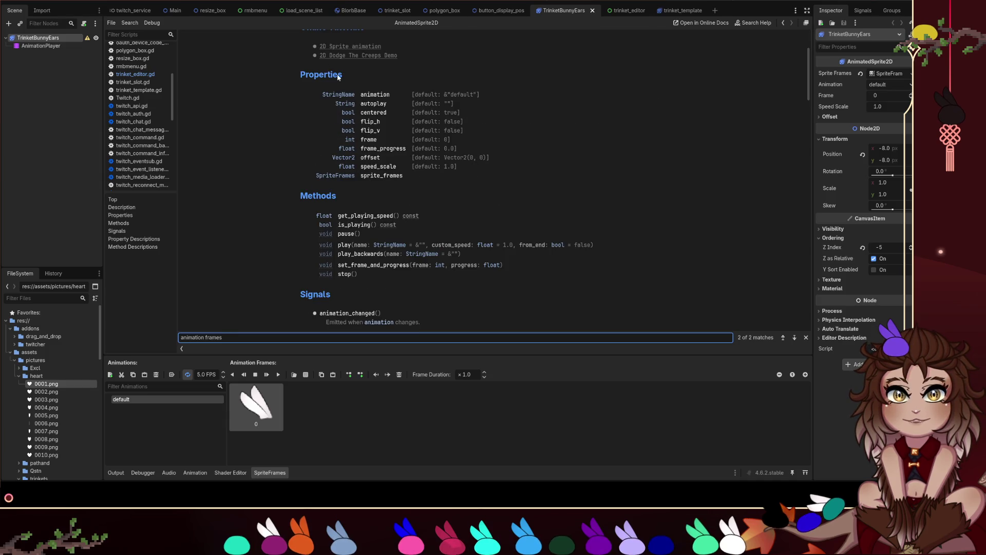
pyautogui.moveTo(532, 186)
pyautogui.mouseDown()
pyautogui.moveTo(416, 110)
pyautogui.moveTo(416, 95)
pyautogui.mouseUp()
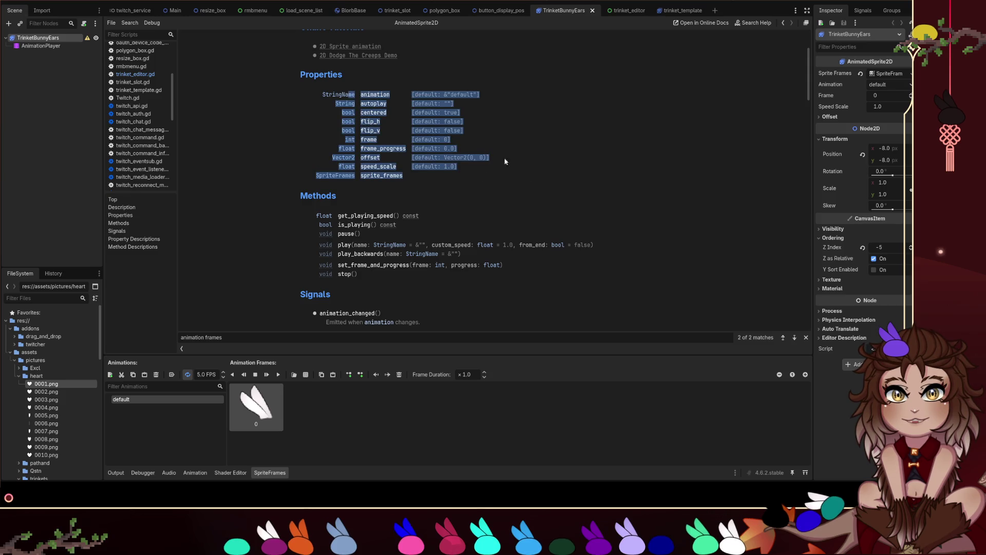
pyautogui.click(391, 98)
# Step: Jump to the animation property's description and read its setter and getter
pyautogui.click(381, 96)
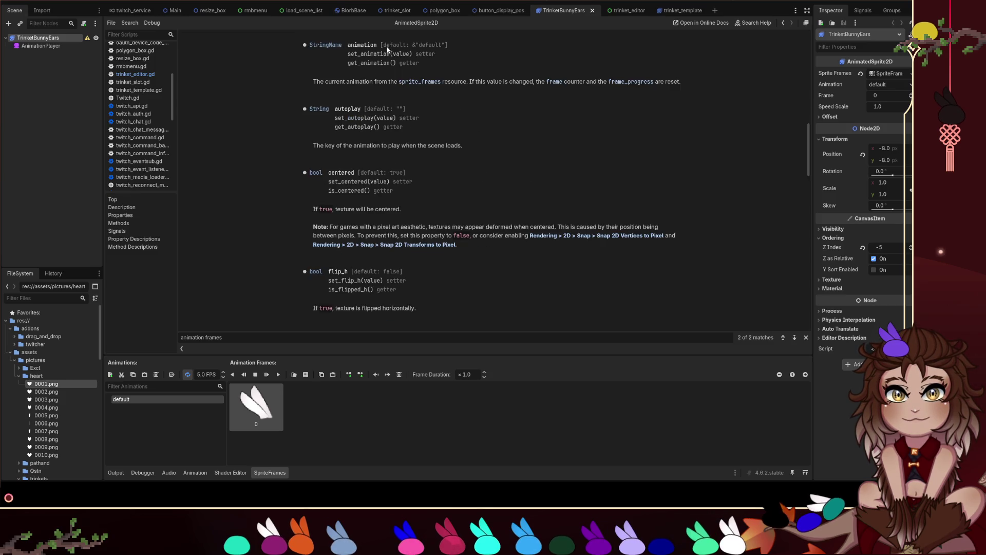
pyautogui.moveTo(347, 64); pyautogui.dragTo(426, 67)
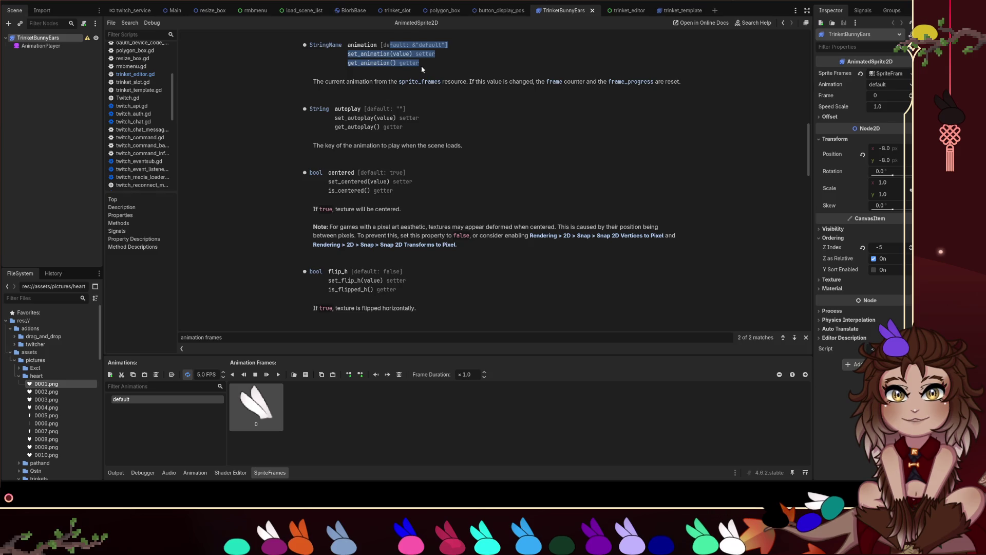
pyautogui.click(425, 67)
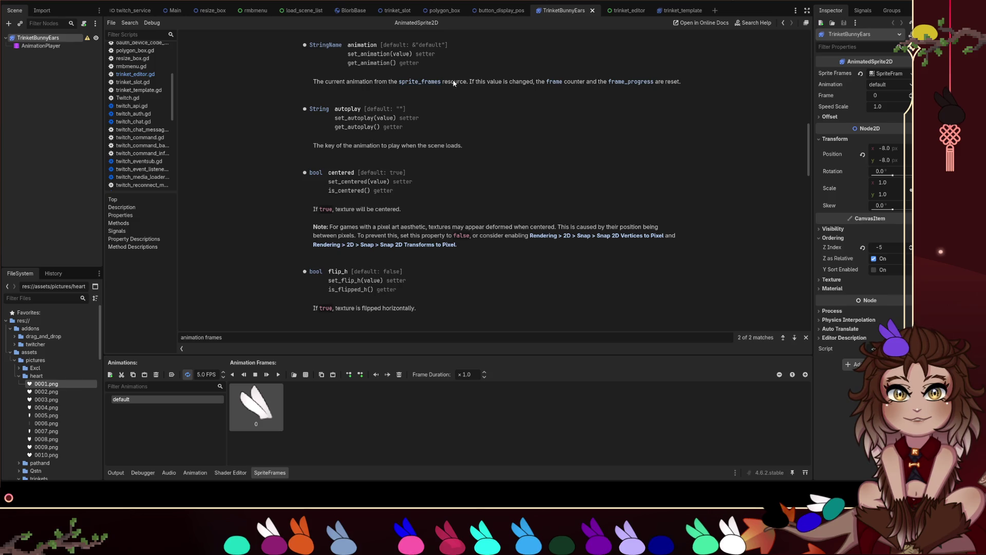
# Step: Read the sprite_frames property description, then follow its link to the SpriteFrames class reference
pyautogui.click(424, 84)
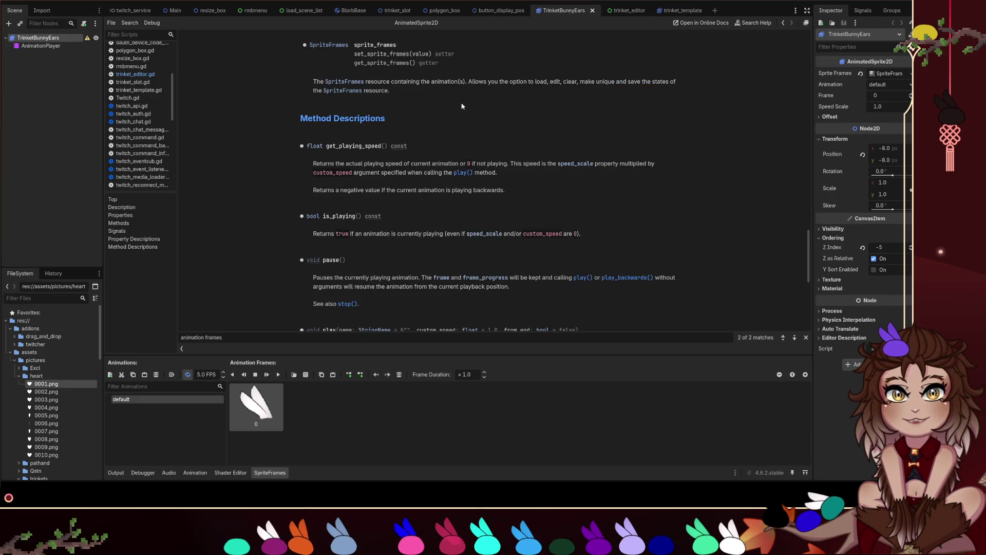
pyautogui.scroll(-5, 380, 119)
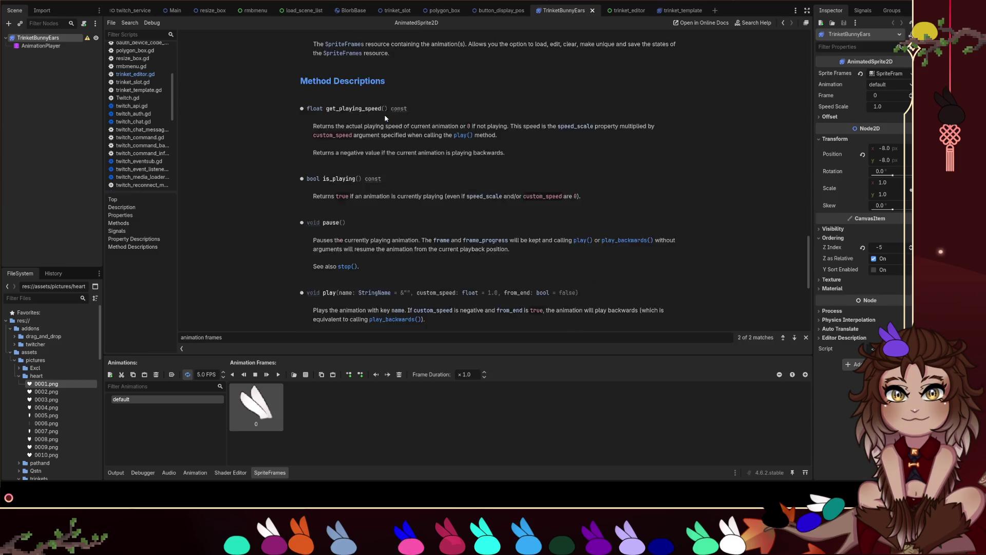
pyautogui.scroll(15, 796, 221)
pyautogui.scroll(-20, 785, 36)
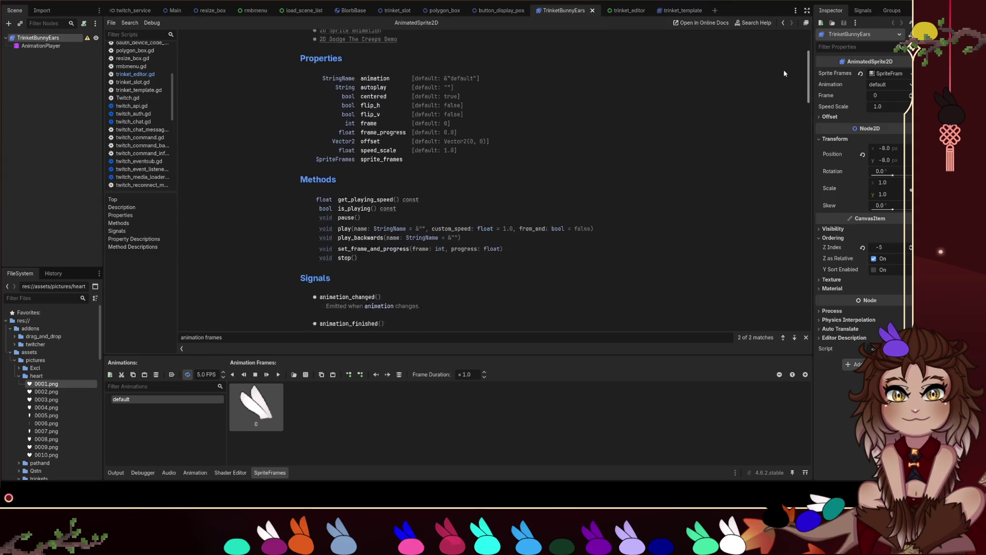
pyautogui.scroll(-8, 791, 226)
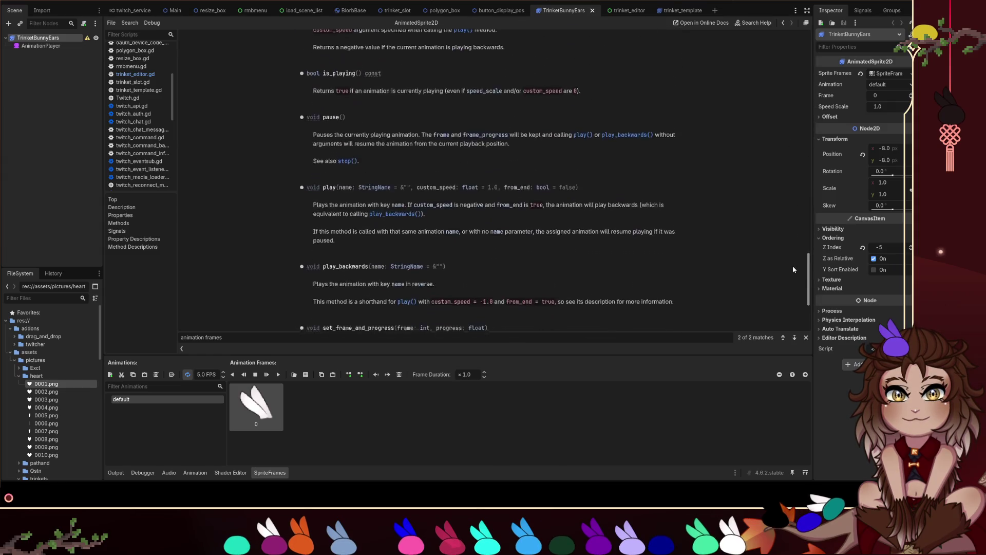
pyautogui.scroll(5, 588, 145)
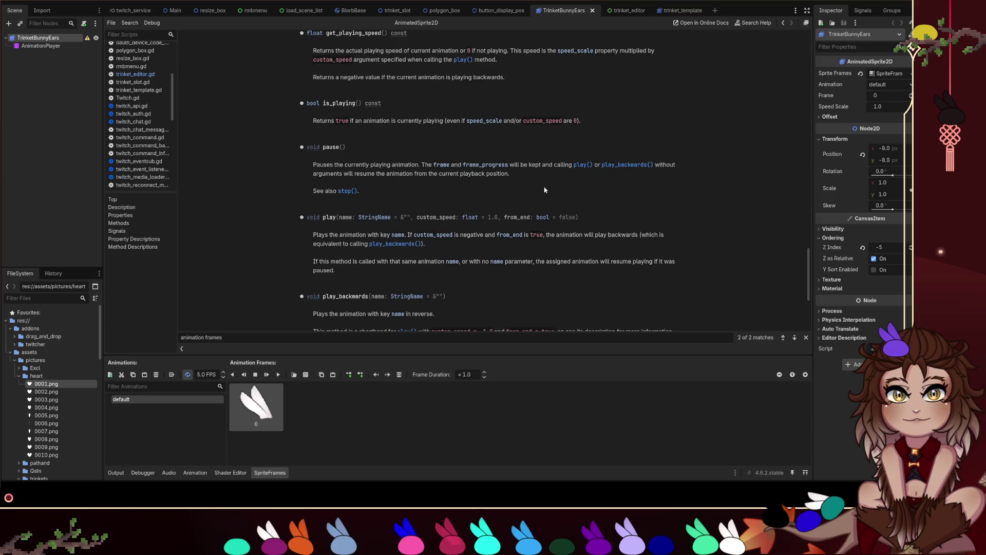
pyautogui.click(348, 156)
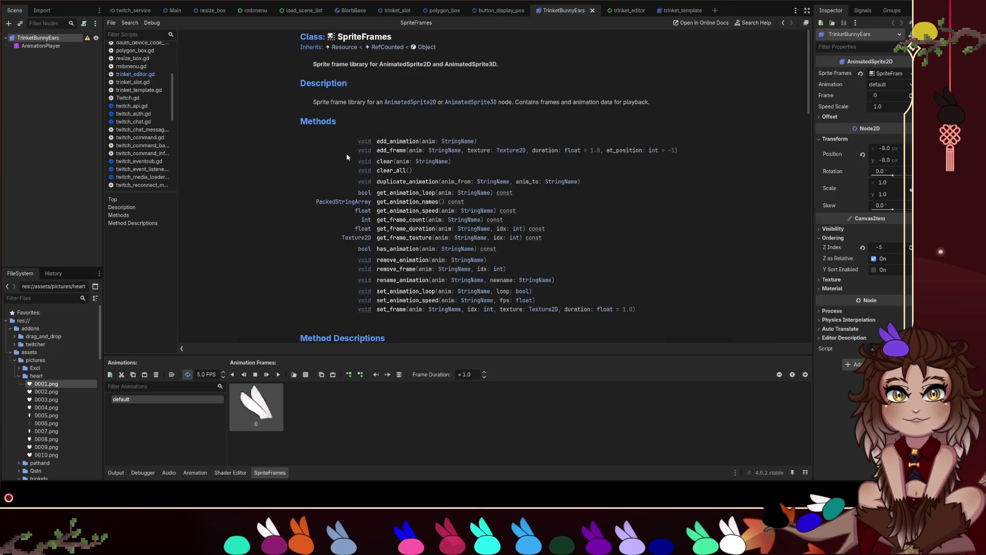
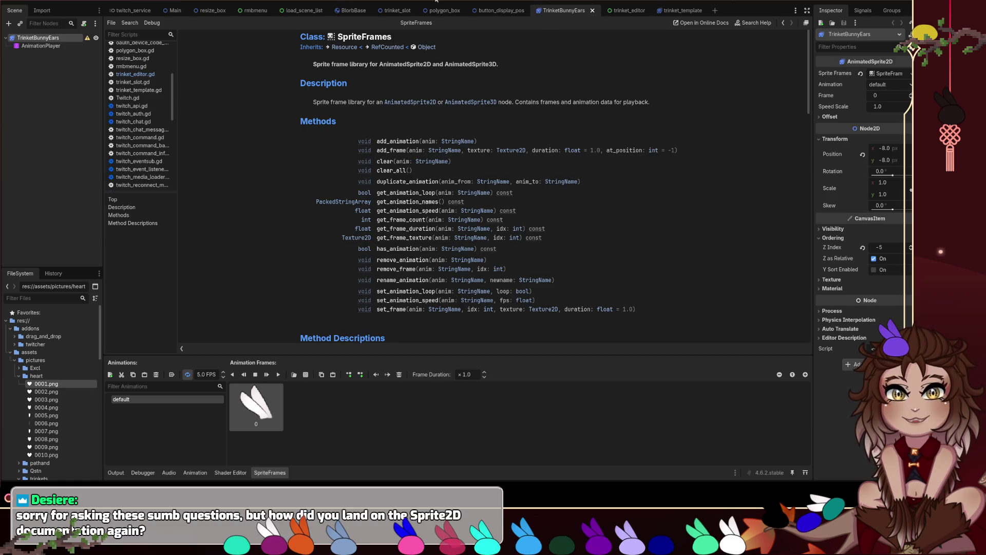
# Step: Peek at the bunny-ears sprite in 2D, then open the Main scene's main.gd script
pyautogui.hotkey('ctrl', 'F1')
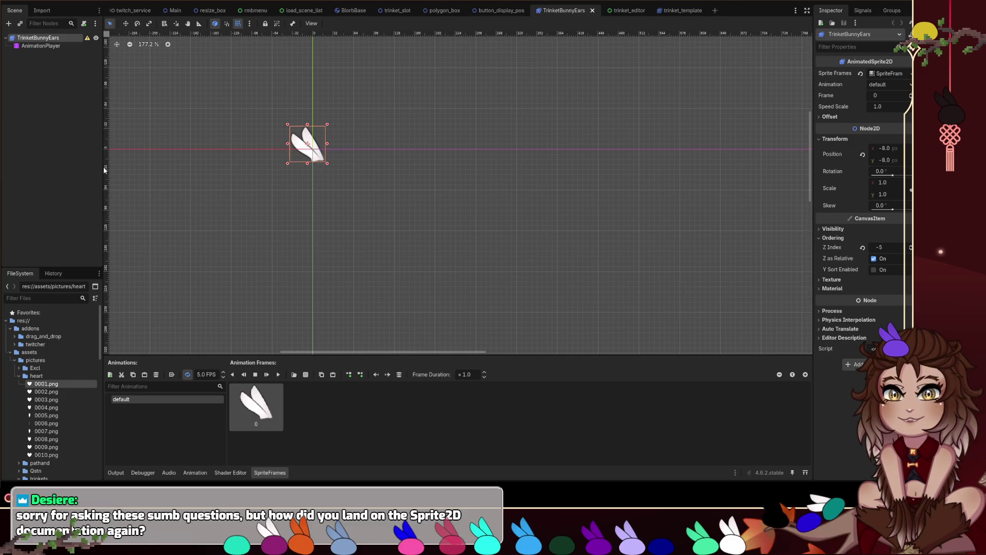
pyautogui.hotkey('ctrl', 'F3')
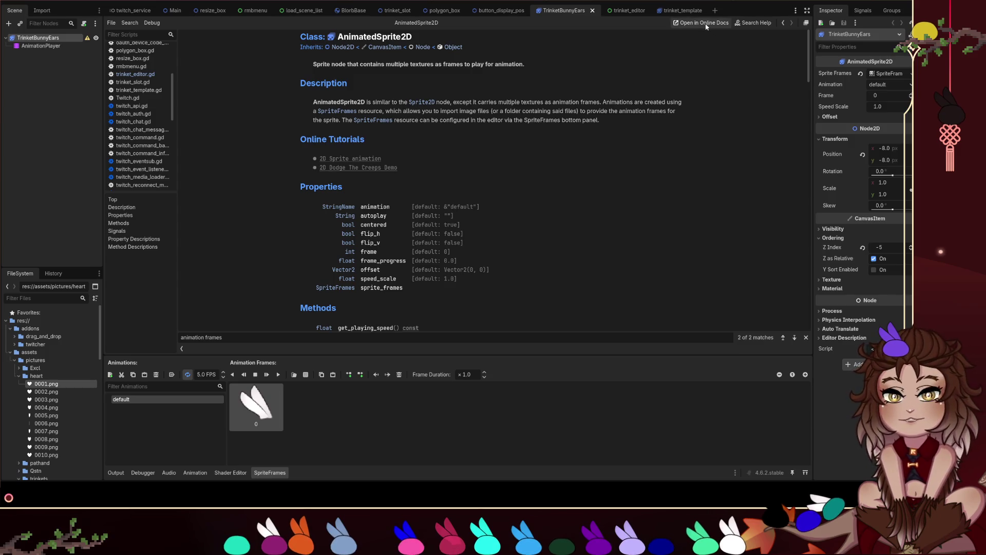
pyautogui.click(349, 3)
pyautogui.click(456, 2)
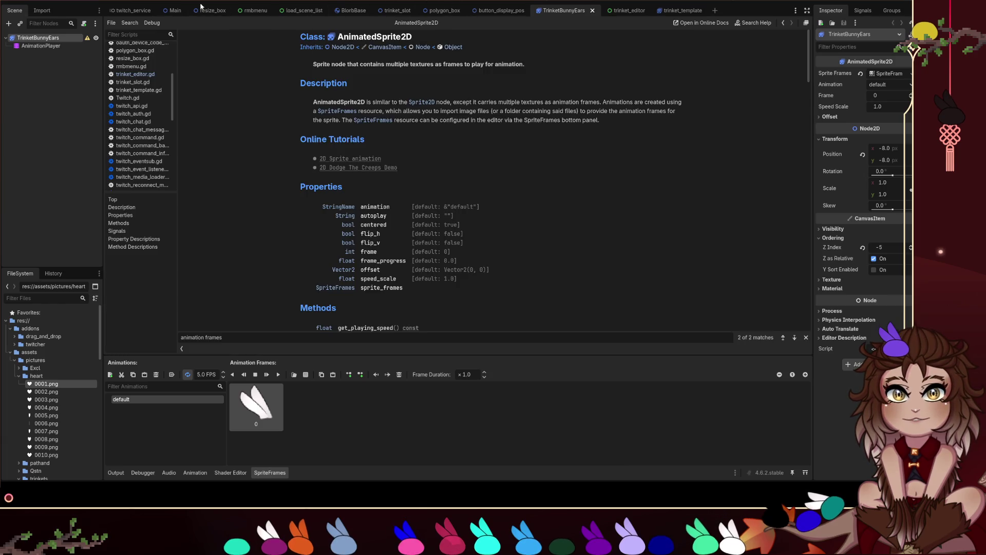
pyautogui.click(175, 11)
pyautogui.click(84, 38)
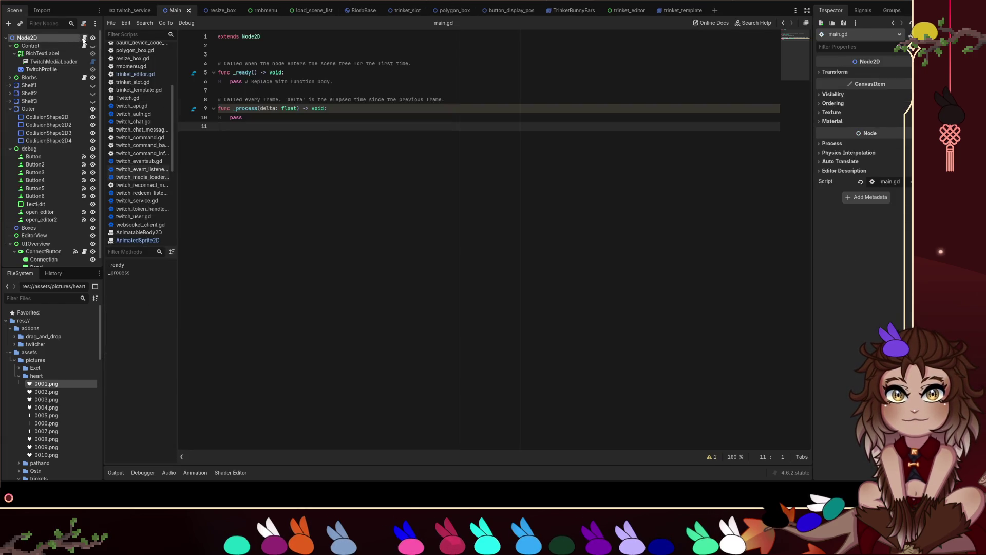
# Step: Read the Node documentation for _process from main.gd, then open blorbs.gd from the script list
pyautogui.keyDown('ctrl'); pyautogui.click(247, 111); pyautogui.keyUp('ctrl')
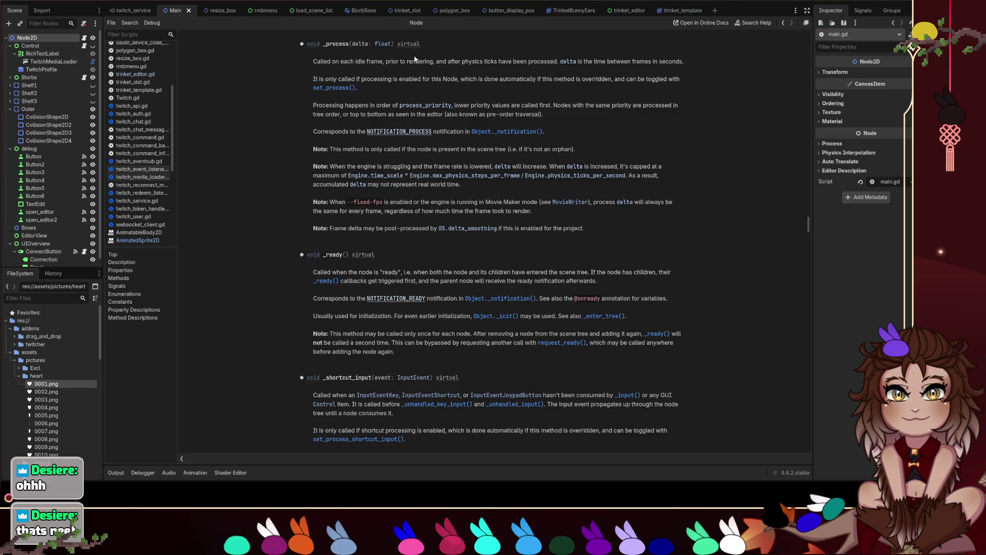
pyautogui.scroll(2, 399, 134)
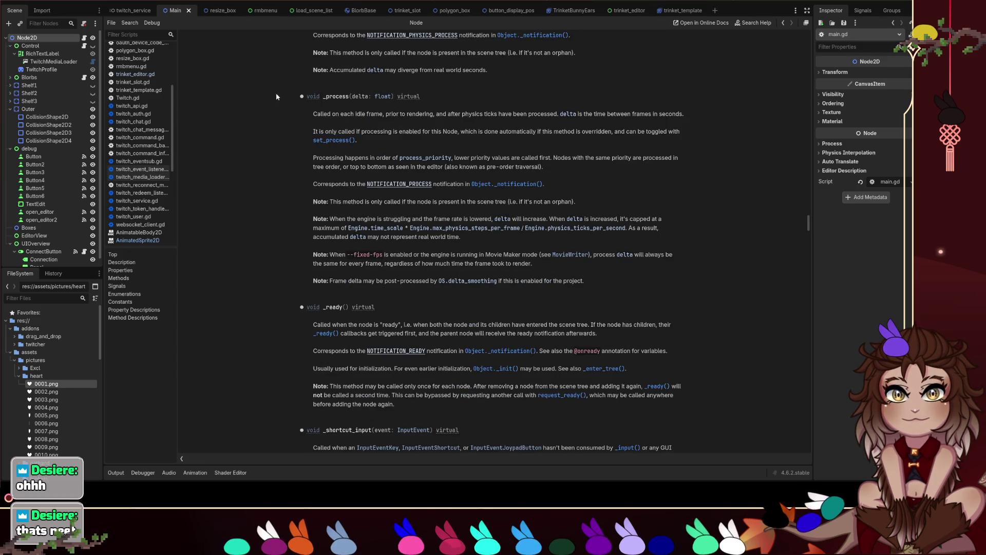
pyautogui.click(406, 0)
pyautogui.click(428, 0)
pyautogui.scroll(5, 138, 57)
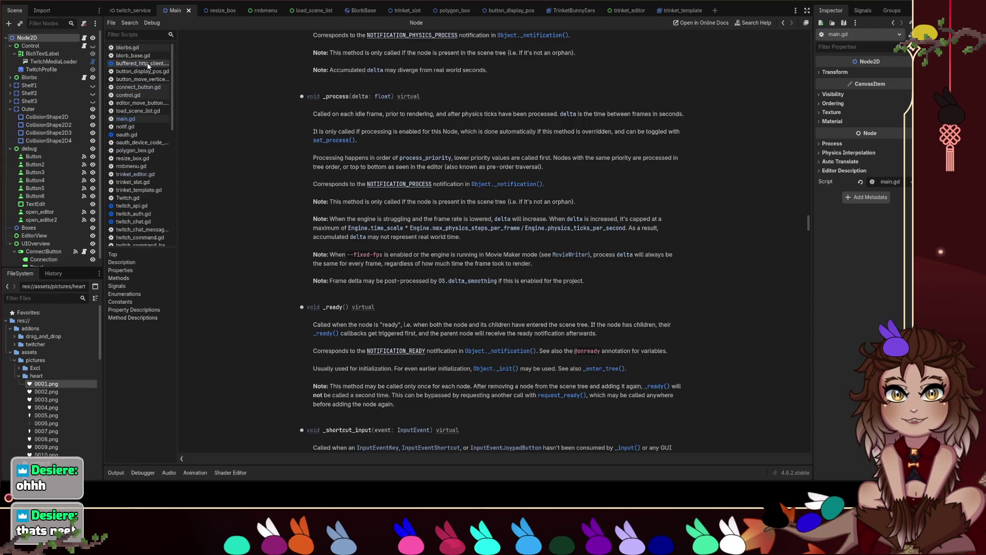
pyautogui.click(128, 47)
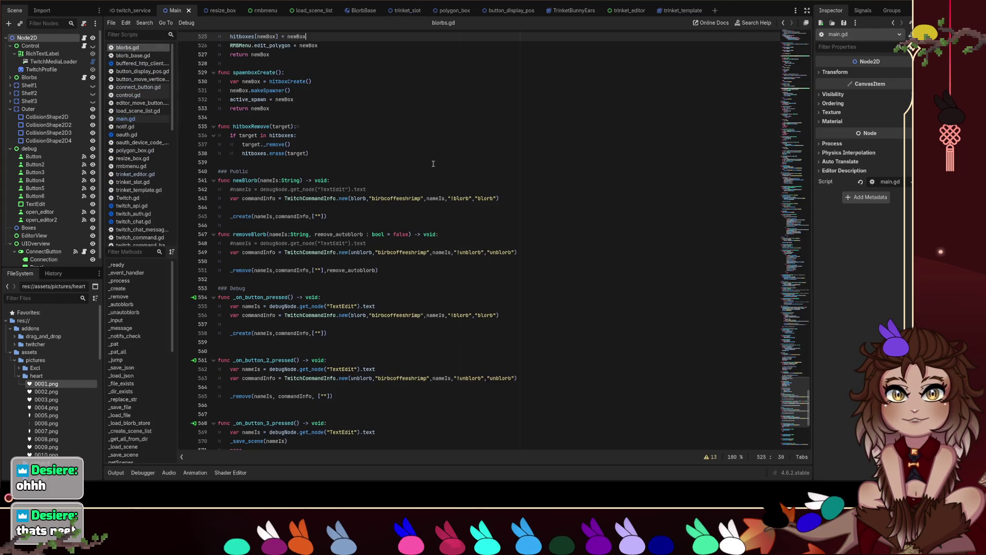
# Step: Insert a func _gui_input(event: InputEvent) override signature on the empty line after hitboxRemove
pyautogui.click(327, 163)
pyautogui.press('Return')
pyautogui.press('Return')
pyautogui.press('Up')
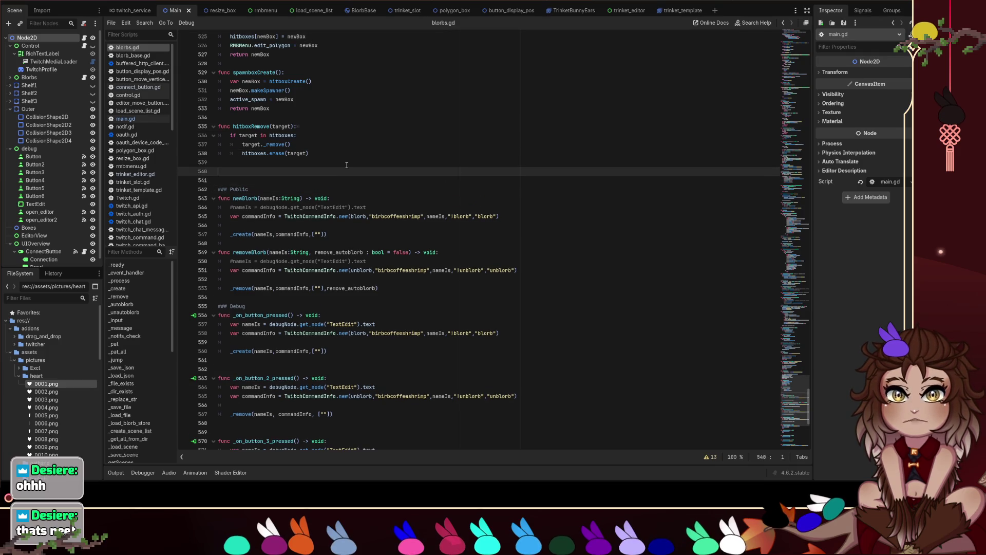
pyautogui.write('input')
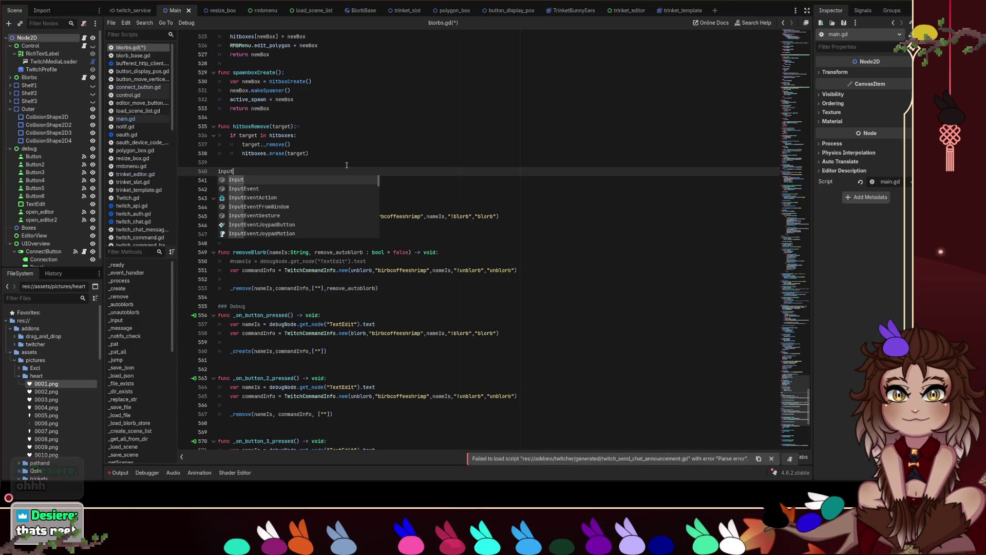
pyautogui.scroll(-10, 303, 188)
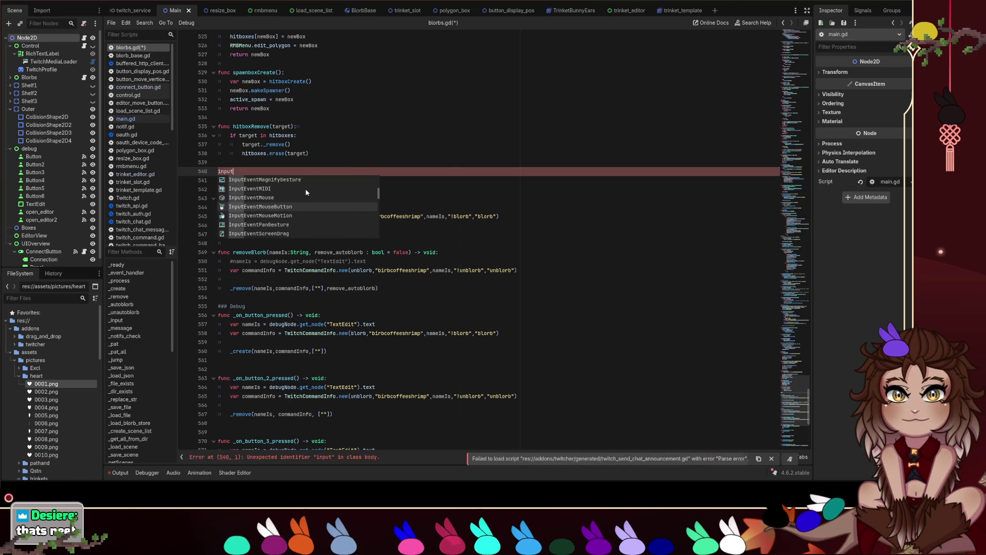
pyautogui.scroll(-3, 306, 190)
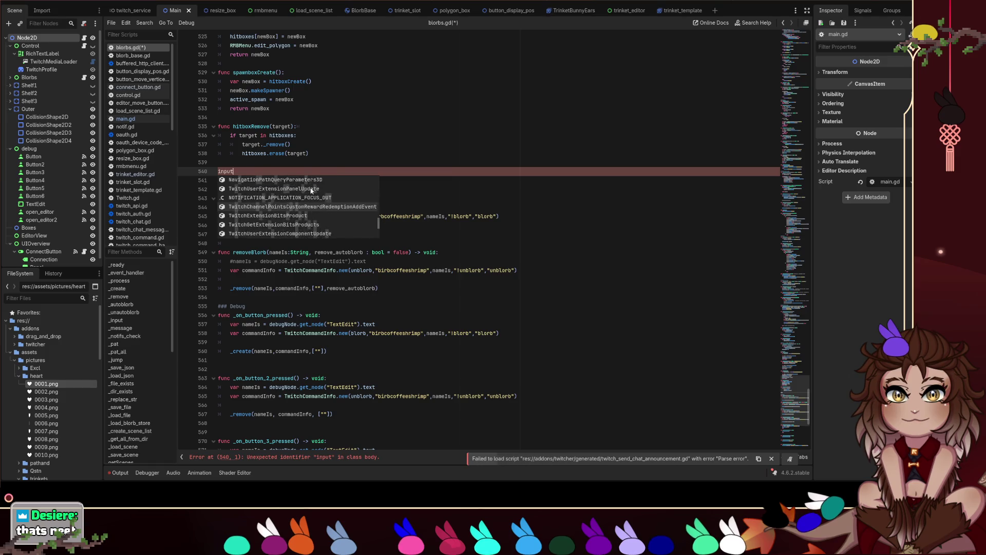
pyautogui.press('Escape')
pyautogui.write('func')
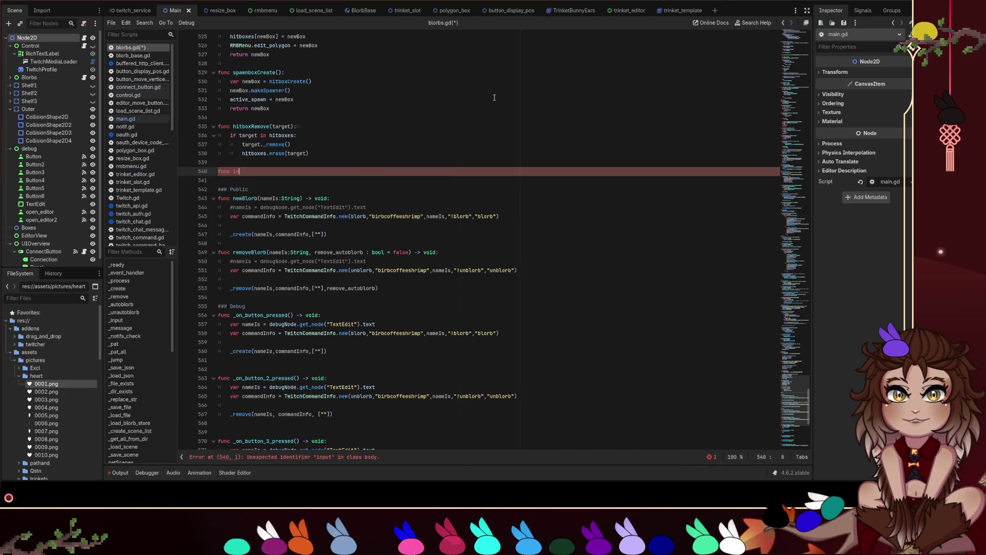
pyautogui.press('End')
pyautogui.hotkey('ctrl', 'space')
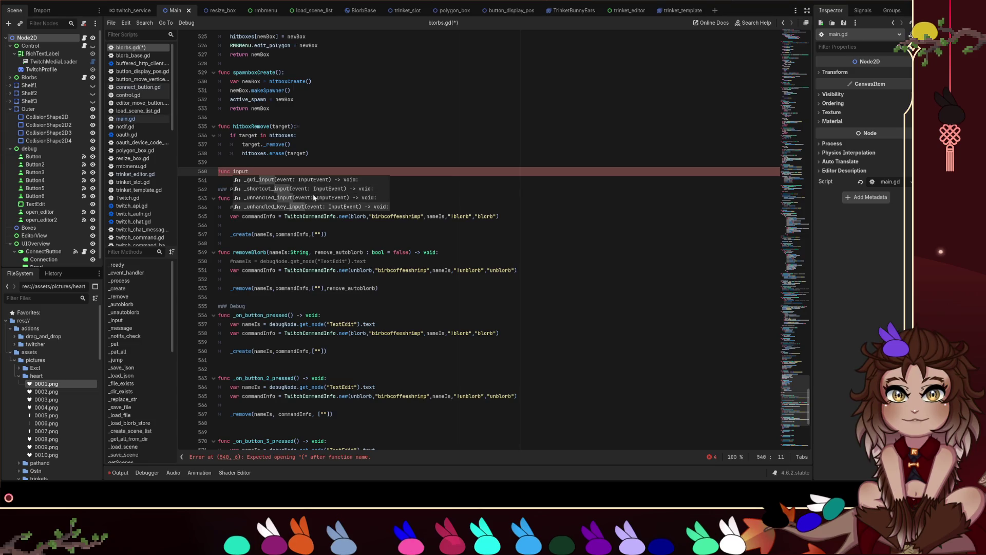
pyautogui.click(301, 180)
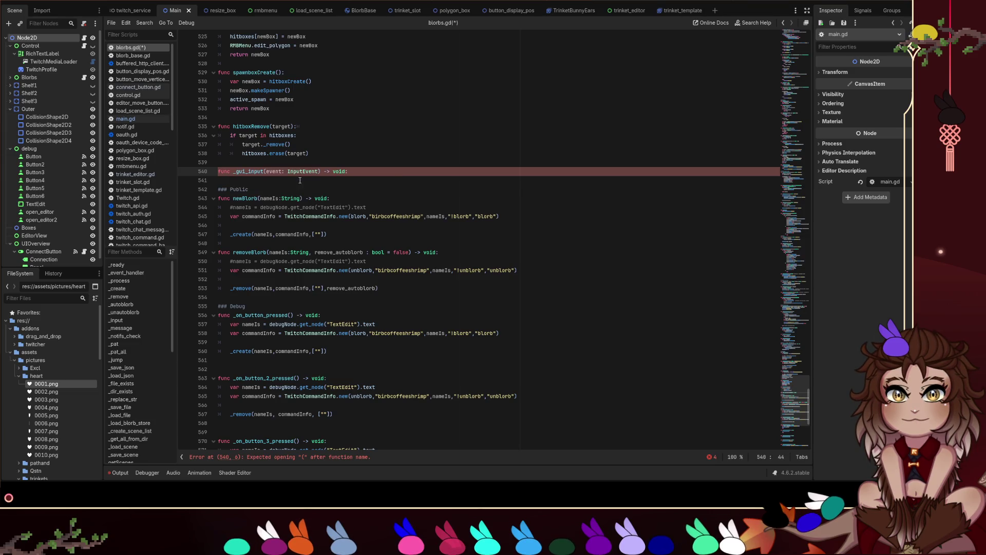
# Step: Read the Control class docs for _gui_input, then return to blorbs.gd
pyautogui.keyDown('ctrl'); pyautogui.click(251, 171); pyautogui.keyUp('ctrl')
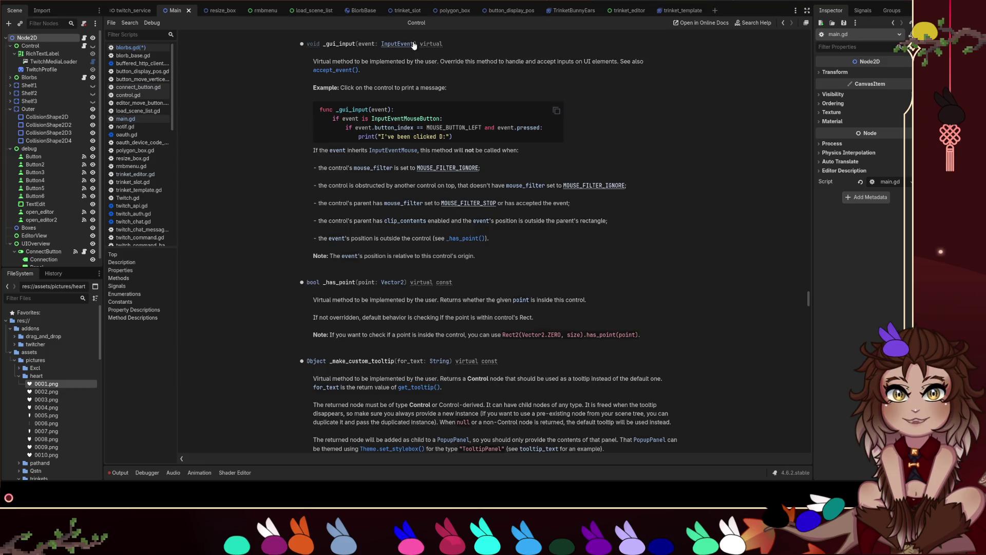
pyautogui.moveTo(442, 44); pyautogui.dragTo(431, 45)
pyautogui.click(452, 121)
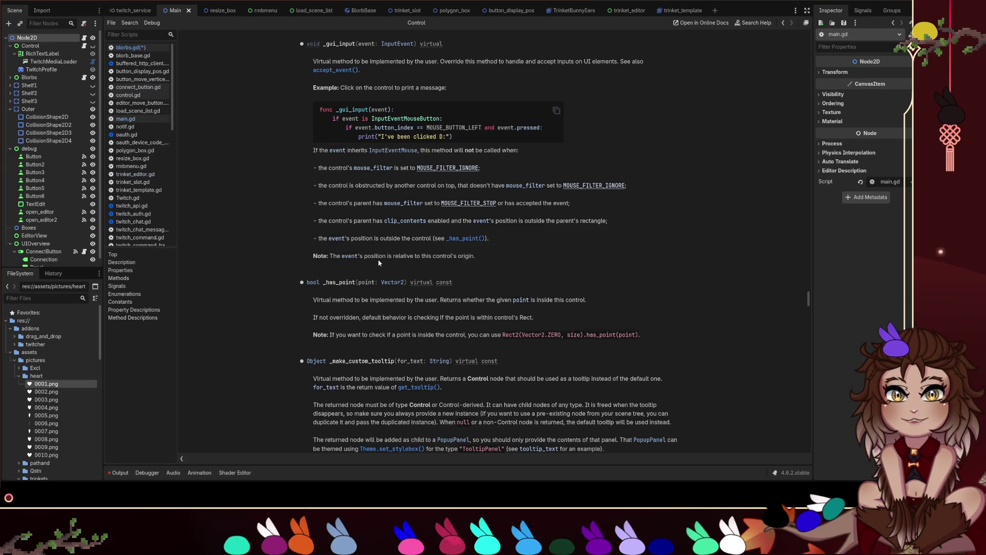
pyautogui.scroll(3, 379, 263)
pyautogui.scroll(-2, 369, 248)
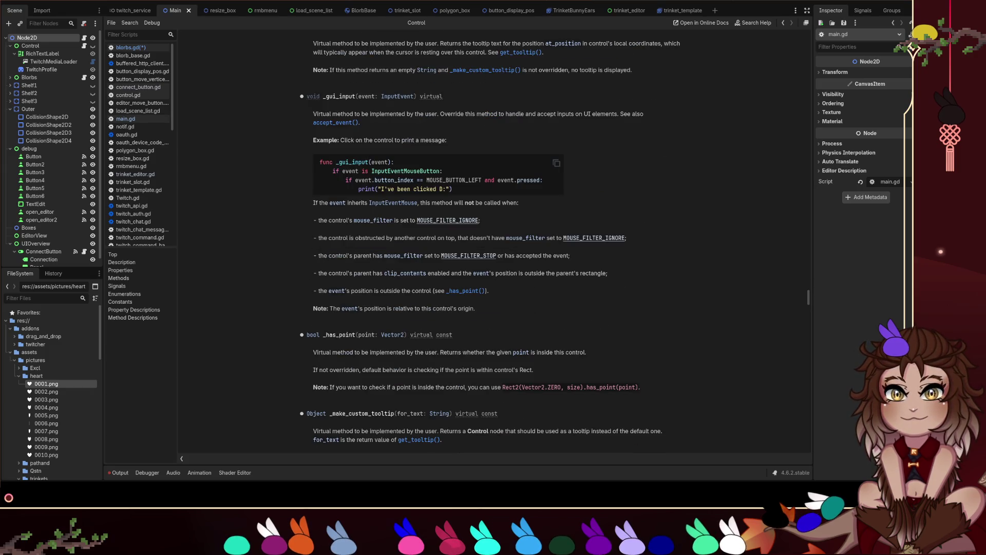
pyautogui.click(131, 48)
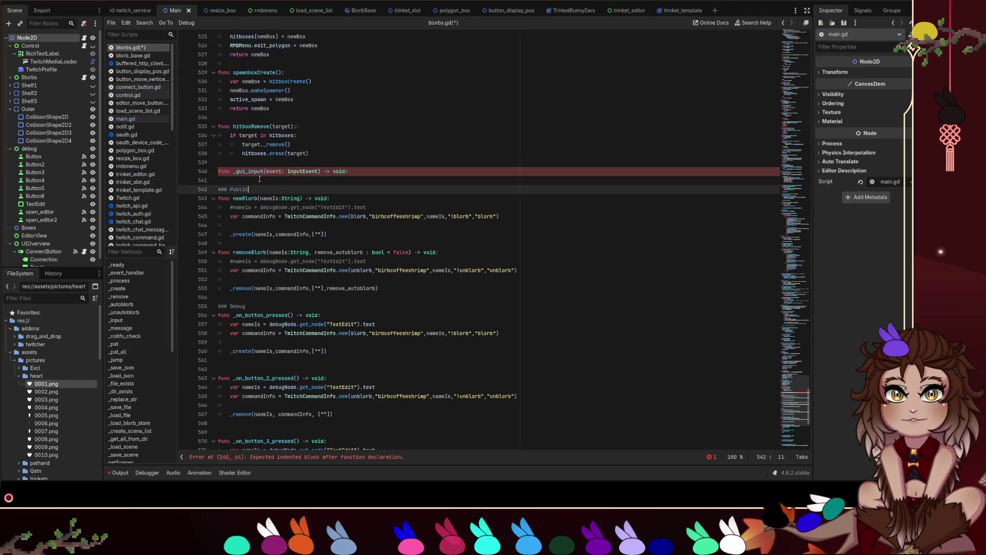
# Step: Reopen the _gui_input documentation and scroll through it
pyautogui.keyDown('ctrl'); pyautogui.click(245, 173); pyautogui.keyUp('ctrl')
pyautogui.scroll(1, 389, 122)
pyautogui.moveTo(466, 99); pyautogui.dragTo(325, 97)
pyautogui.scroll(5, 325, 97)
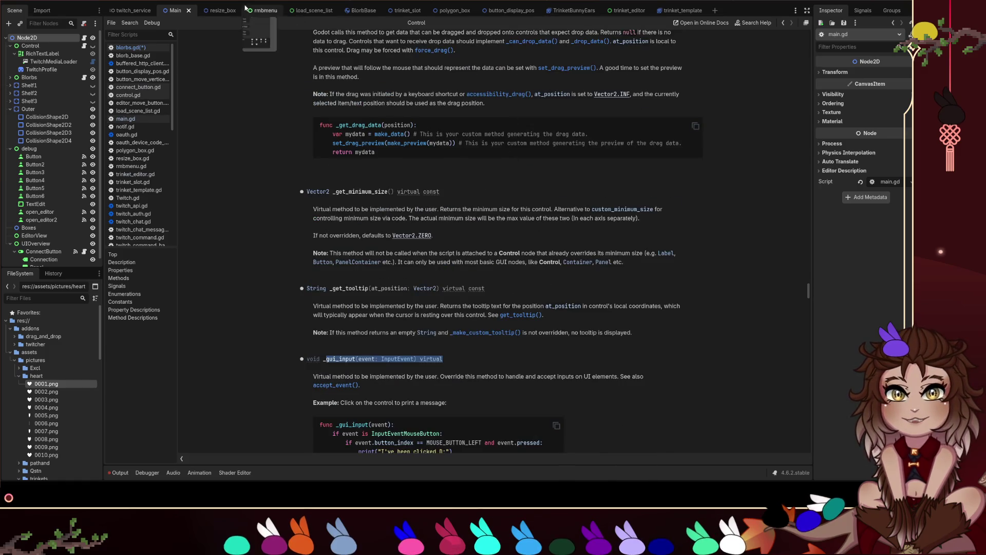
# Step: Cycle through main.gd, control.gd and blorbs.gd, then delete the unfinished _gui_input line
pyautogui.hotkey('ctrl', 'F1')
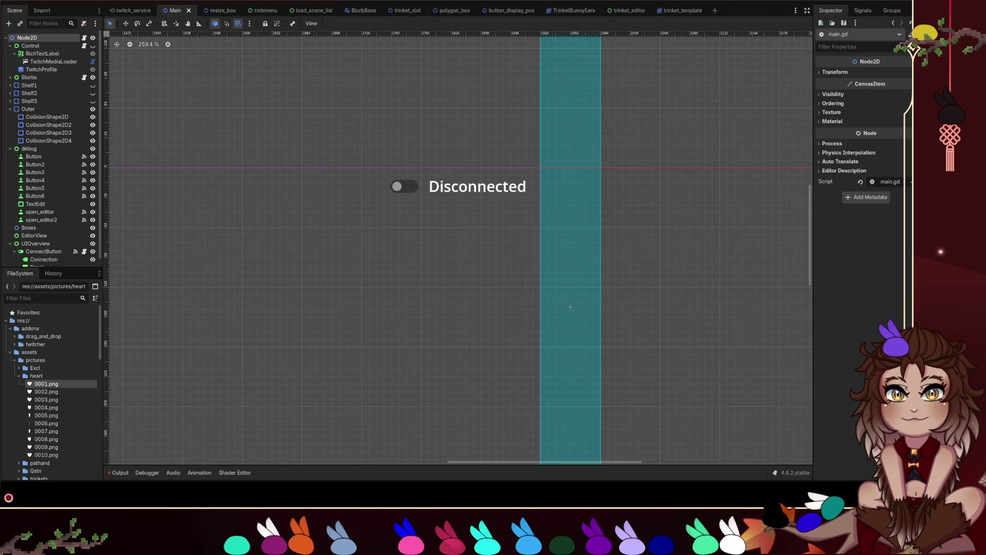
pyautogui.click(83, 37)
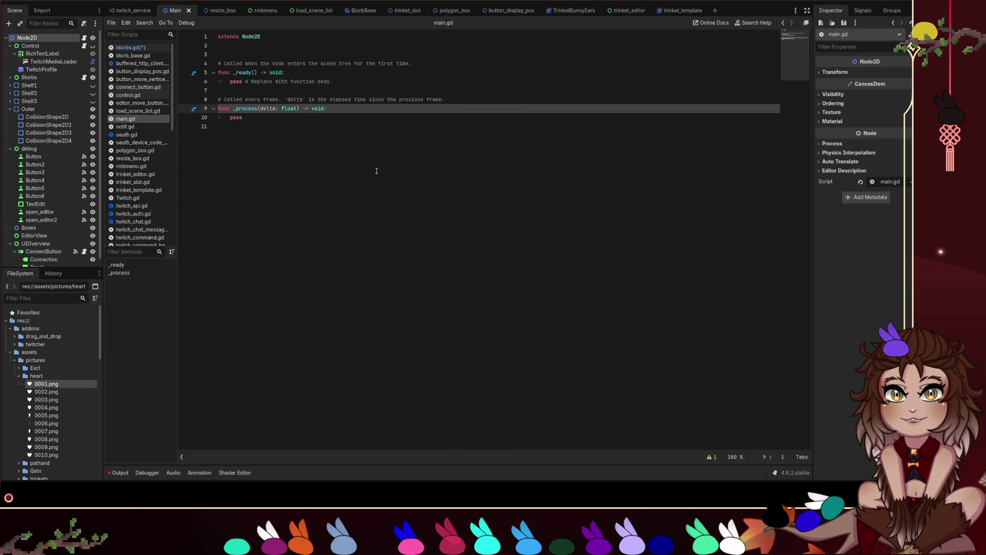
pyautogui.click(83, 46)
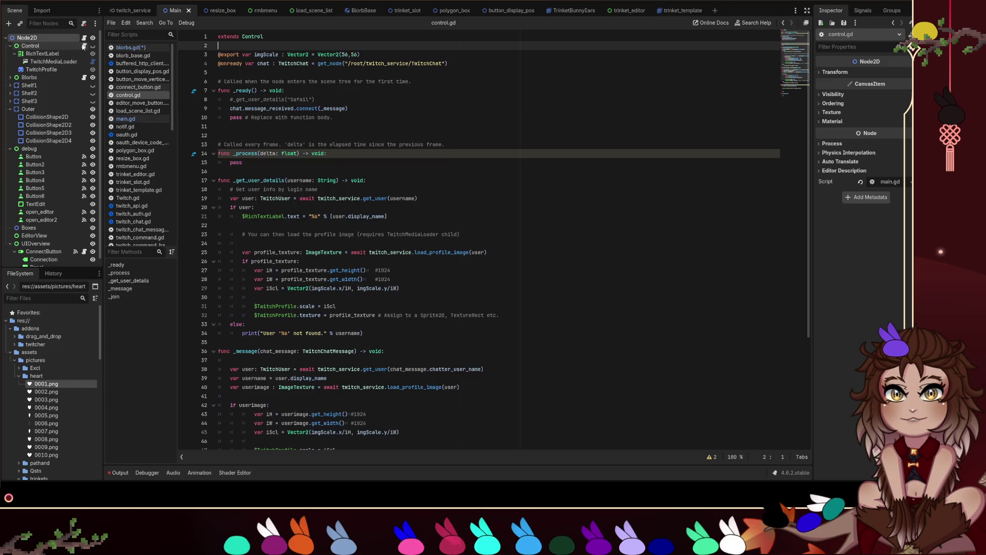
pyautogui.click(84, 77)
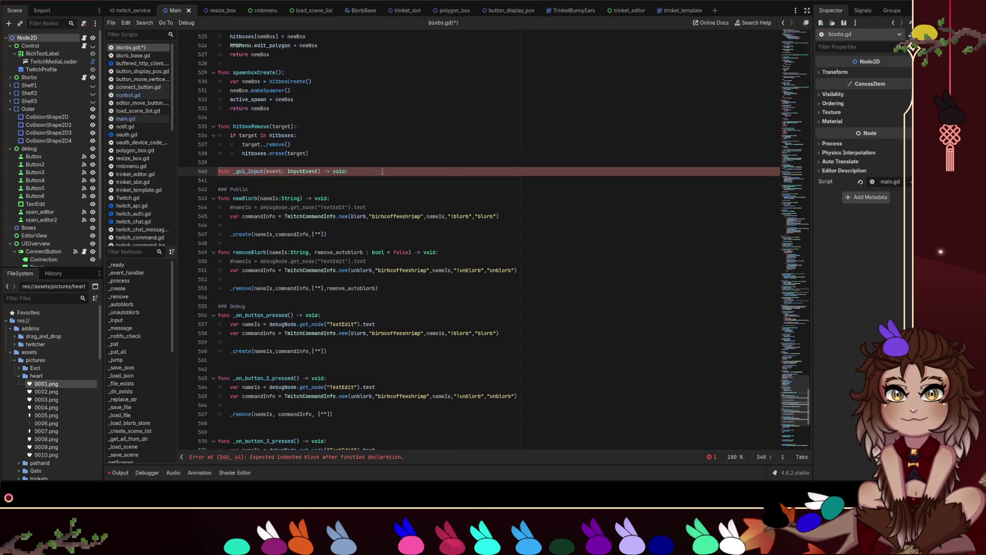
pyautogui.press('BackSpace')
pyautogui.press('BackSpace')
pyautogui.press('BackSpace')
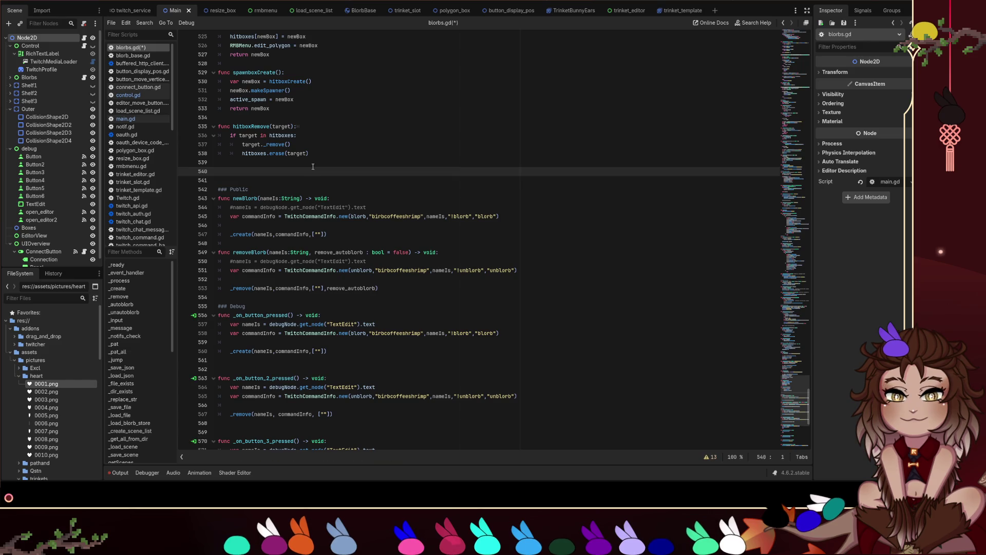
# Step: Scroll blorbs.gd up to its variable declarations and open the Node docs at _ready
pyautogui.click(254, 136)
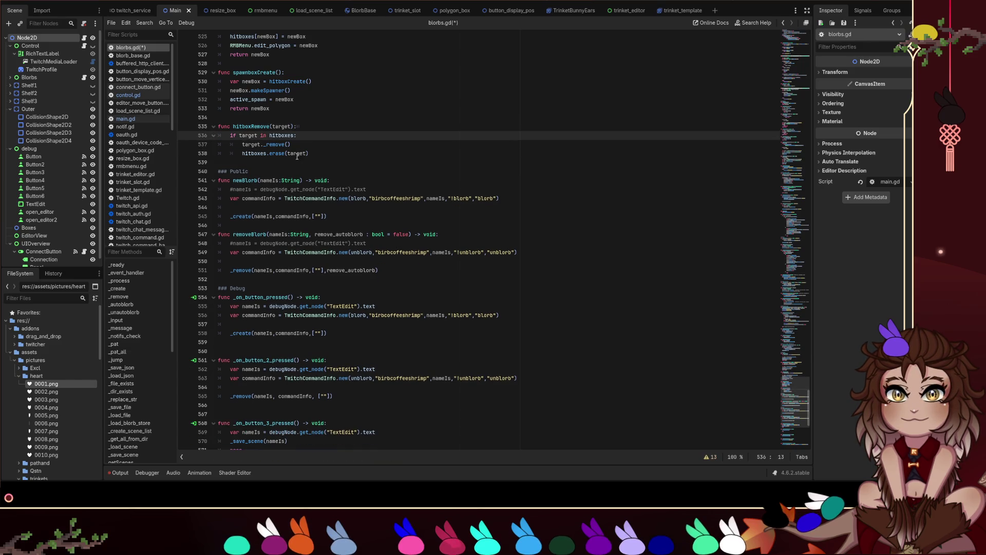
pyautogui.click(276, 162)
pyautogui.scroll(15, 274, 207)
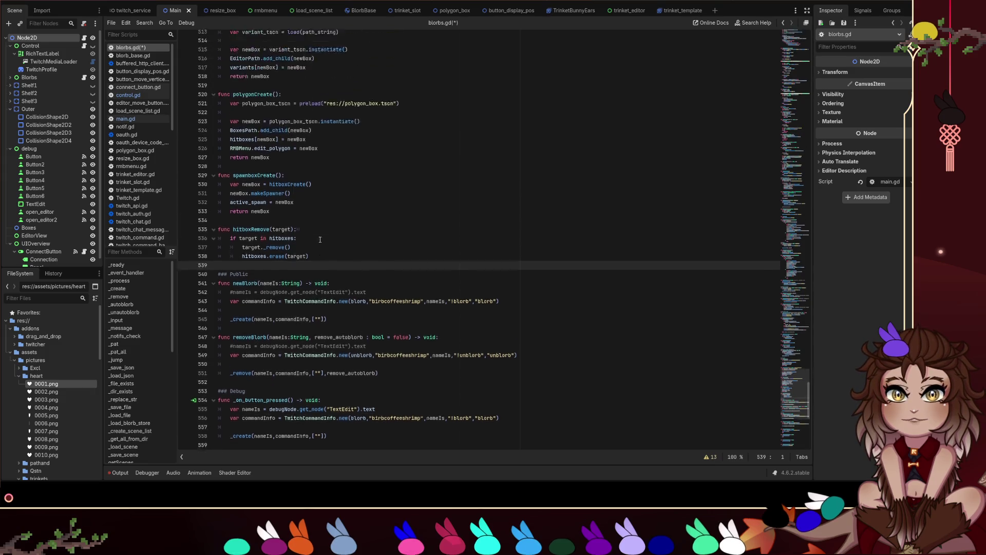
pyautogui.scroll(20, 462, 134)
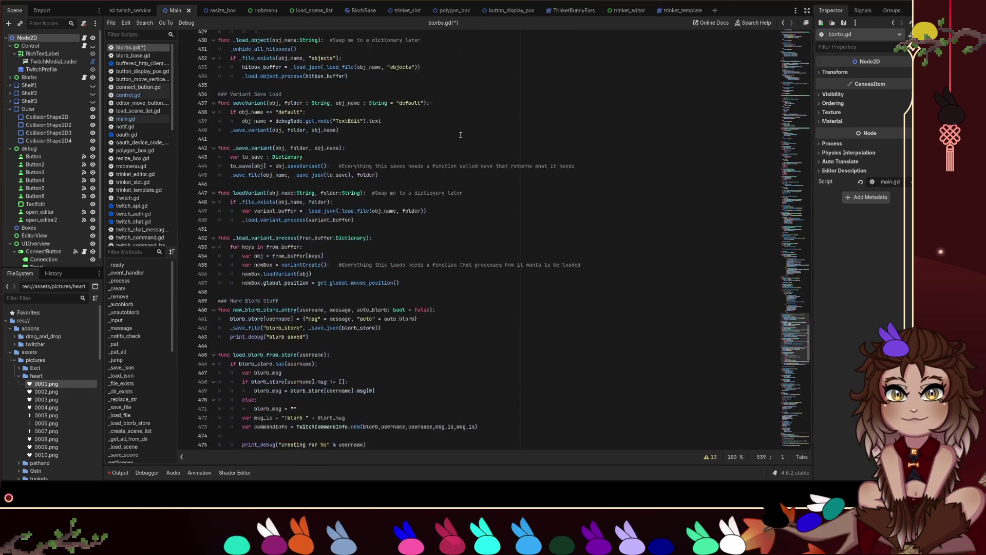
pyautogui.scroll(20, 457, 115)
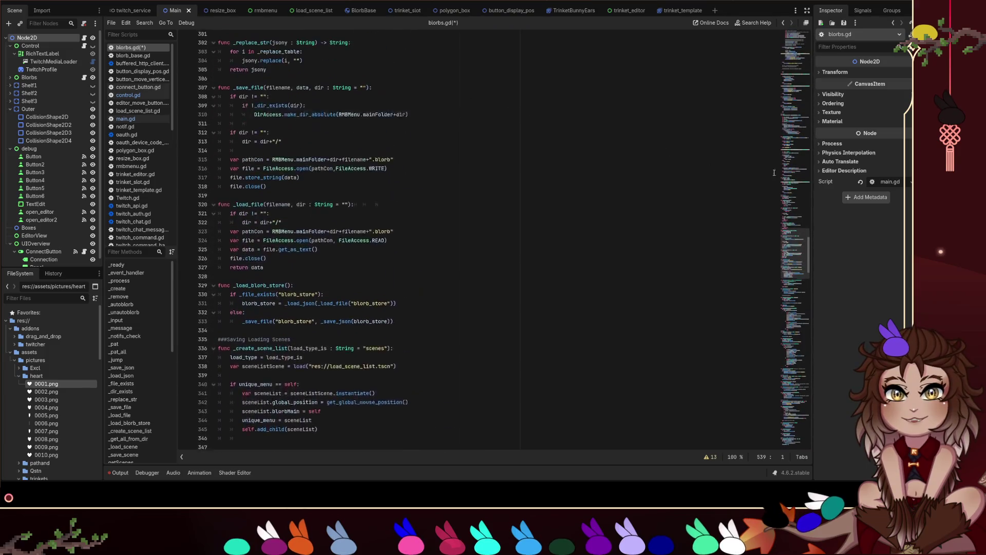
pyautogui.click(493, 126)
pyautogui.scroll(-3, 416, 157)
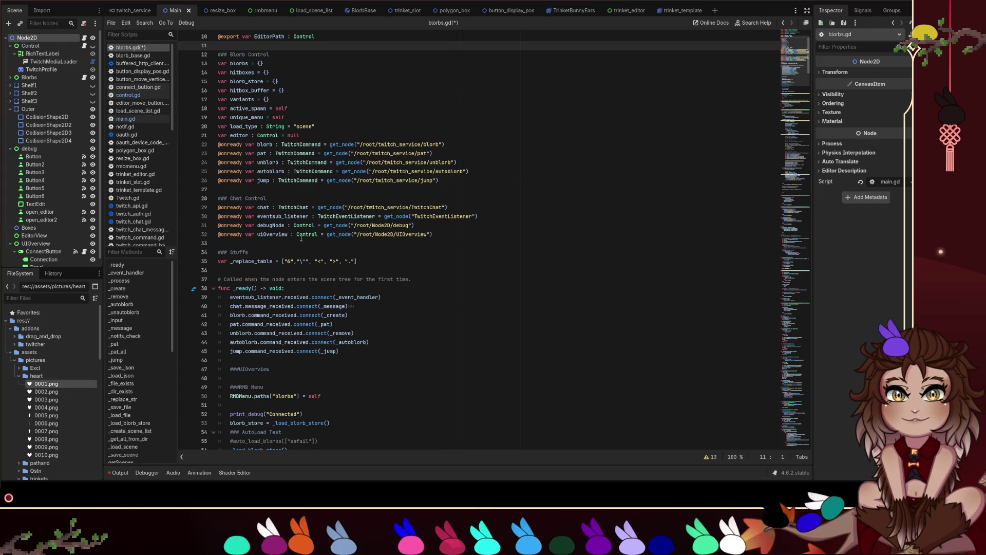
pyautogui.scroll(-2, 301, 237)
pyautogui.keyDown('ctrl'); pyautogui.click(244, 246); pyautogui.keyUp('ctrl')
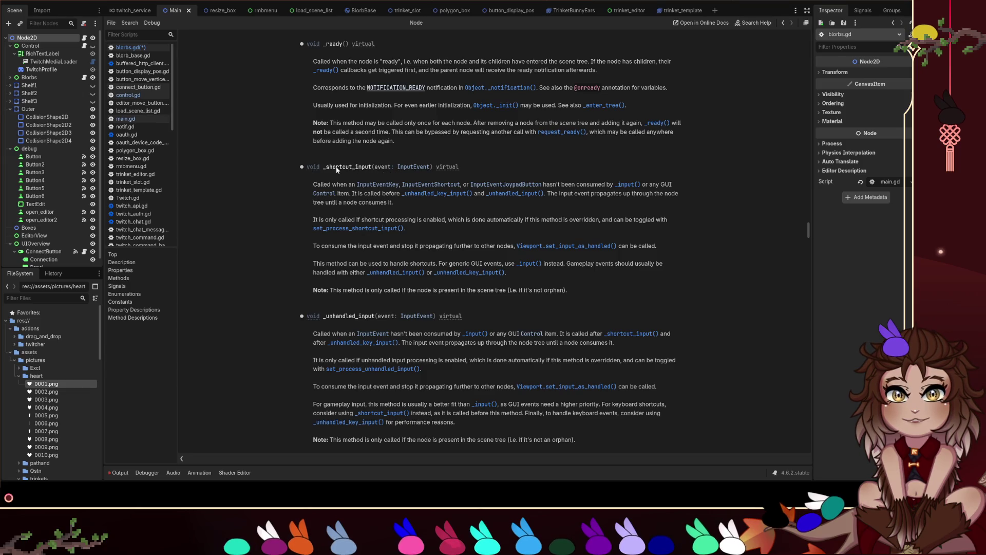
# Step: Highlight the _shortcut_input heading, its event: InputEvent parameter and description, then switch to trinket_slot
pyautogui.moveTo(325, 167); pyautogui.dragTo(376, 167)
pyautogui.moveTo(458, 167)
pyautogui.mouseDown()
pyautogui.moveTo(303, 167)
pyautogui.moveTo(436, 170)
pyautogui.mouseUp()
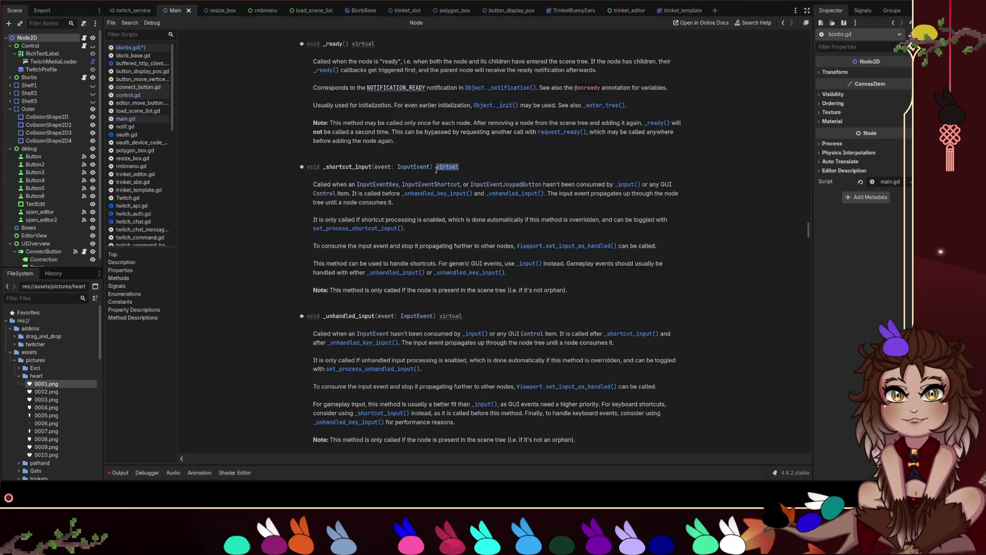
pyautogui.click(478, 168)
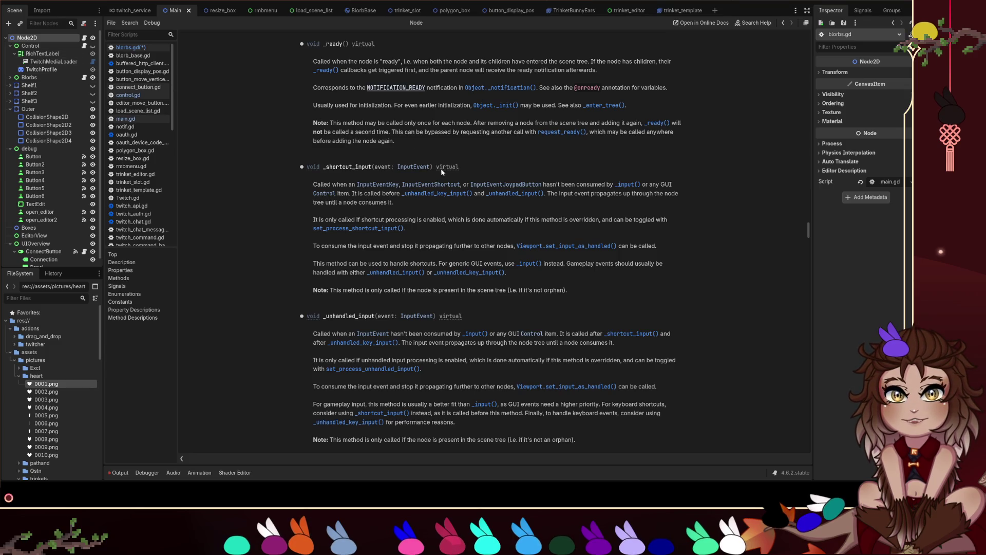
pyautogui.moveTo(434, 168); pyautogui.dragTo(376, 168)
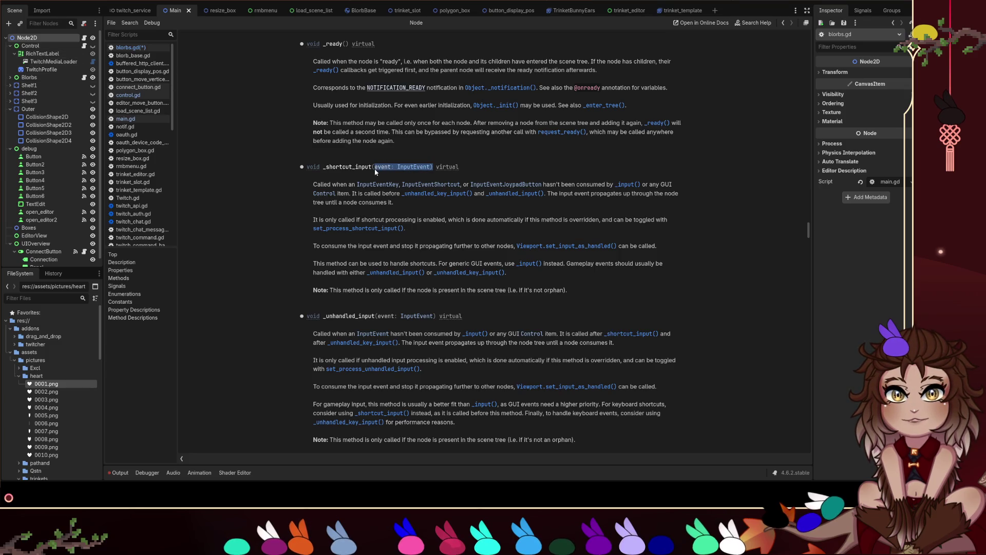
pyautogui.click(373, 172)
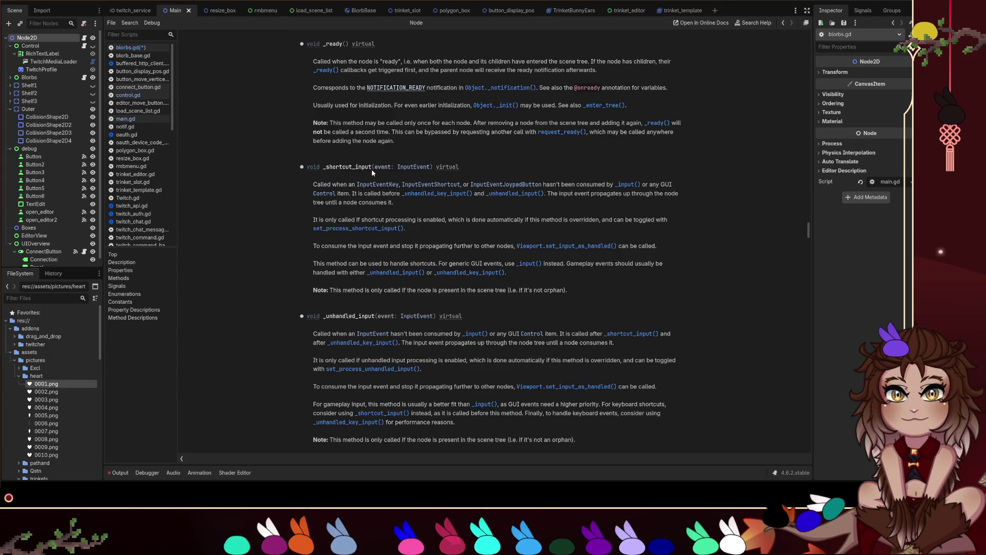
pyautogui.moveTo(313, 184)
pyautogui.mouseDown()
pyautogui.moveTo(460, 185)
pyautogui.moveTo(403, 186)
pyautogui.mouseUp()
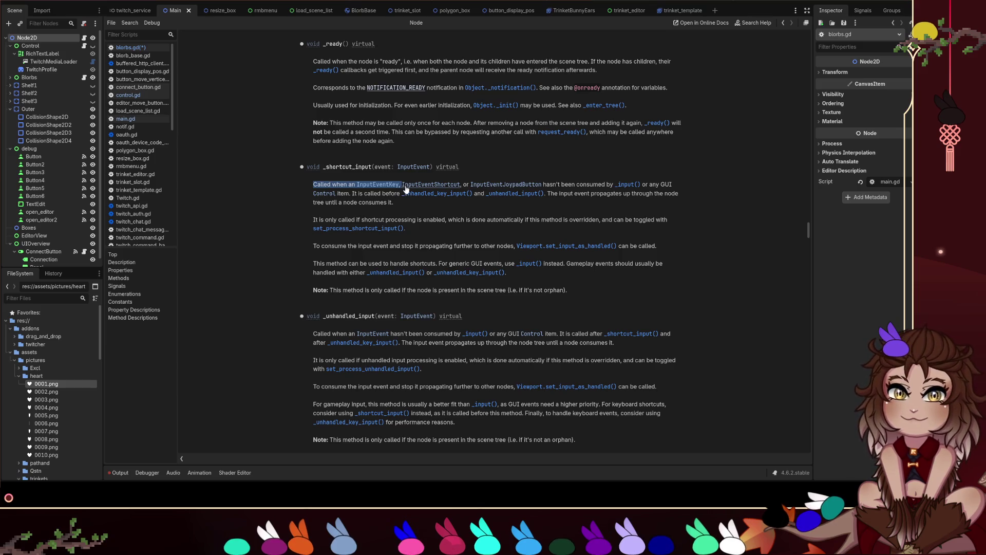
pyautogui.click(525, 271)
pyautogui.scroll(5, 525, 265)
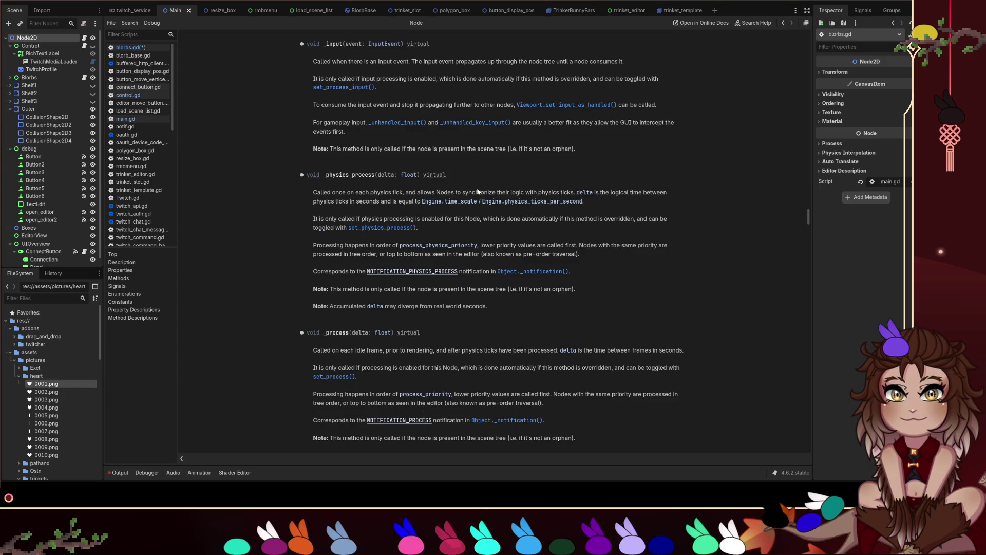
pyautogui.click(397, 10)
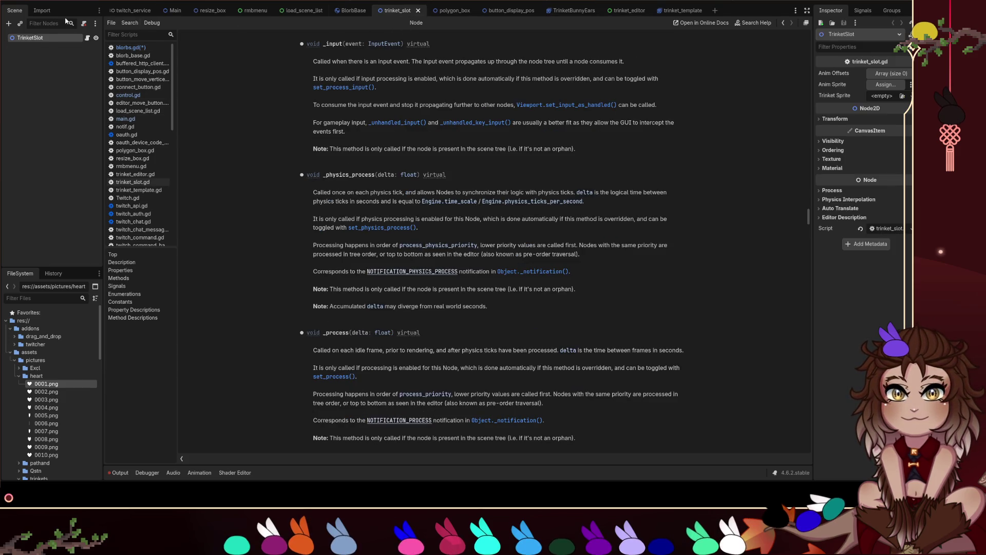
# Step: Open the BlorbBase scene and display the RigidBody2D class documentation
pyautogui.hotkey('ctrl', 'F1')
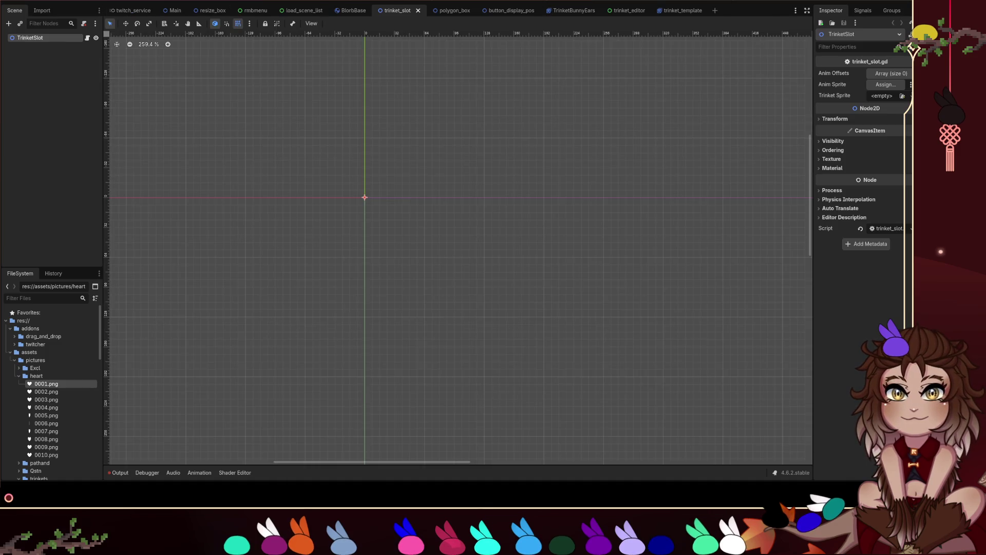
pyautogui.click(352, 11)
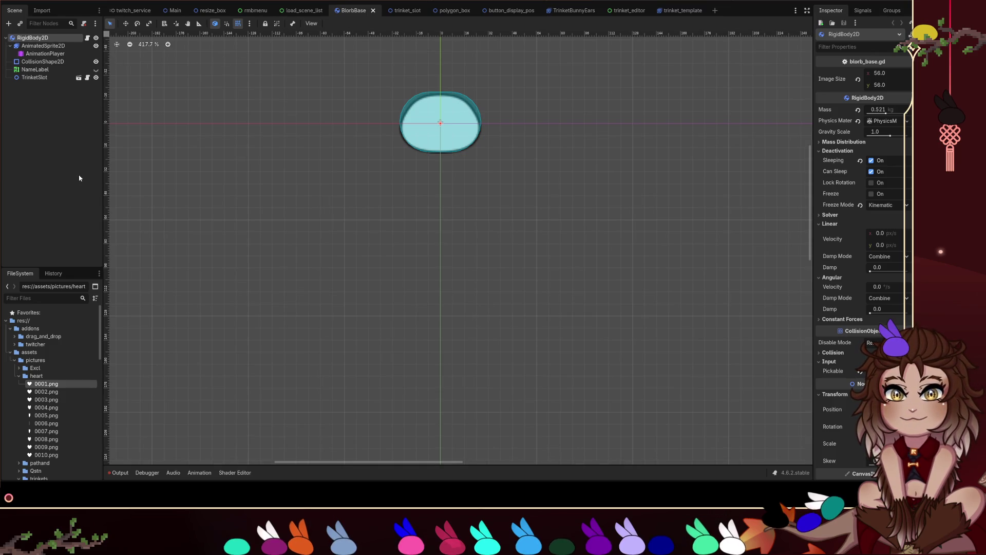
pyautogui.hotkey('ctrl', 'F3')
pyautogui.scroll(-3, 374, 175)
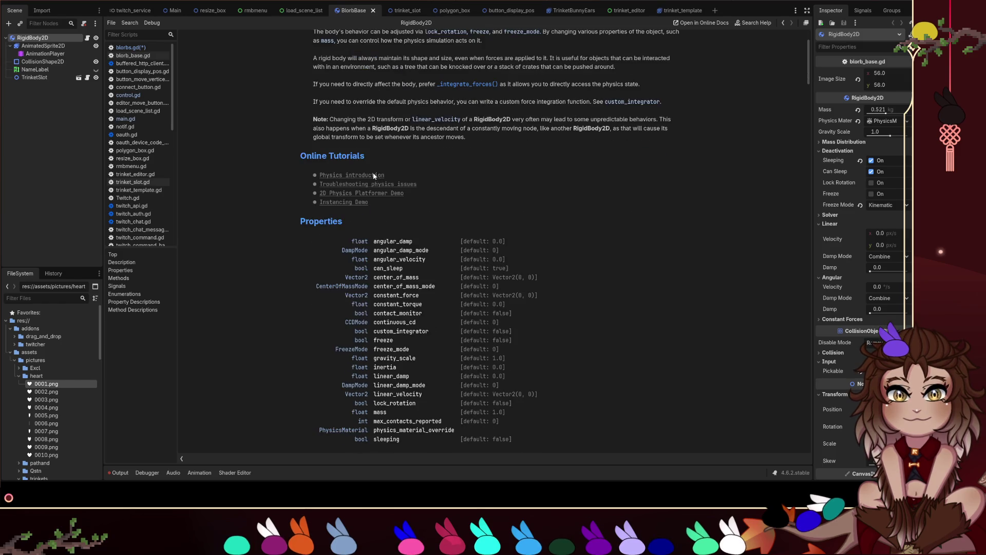
pyautogui.scroll(3, 485, 176)
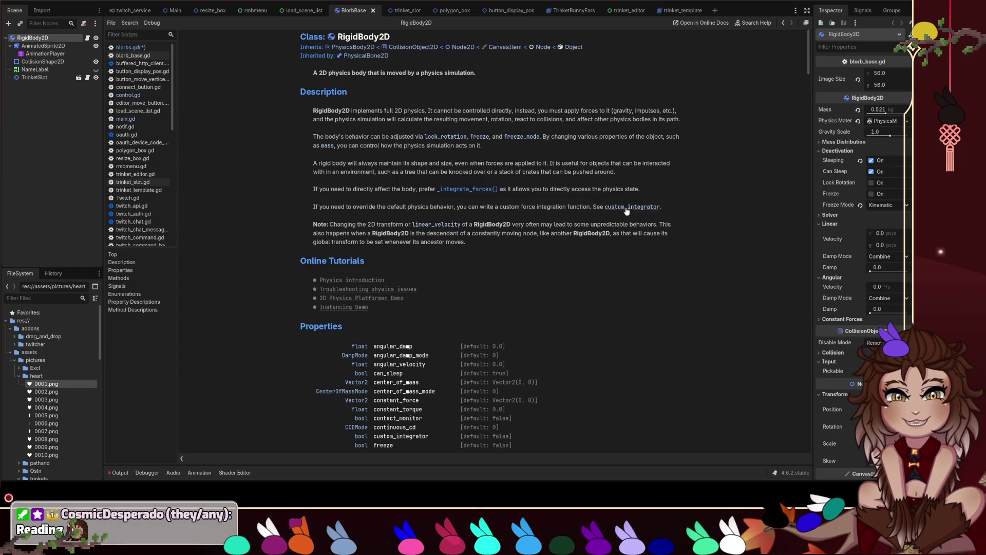
pyautogui.scroll(-5, 517, 150)
pyautogui.scroll(-2, 514, 184)
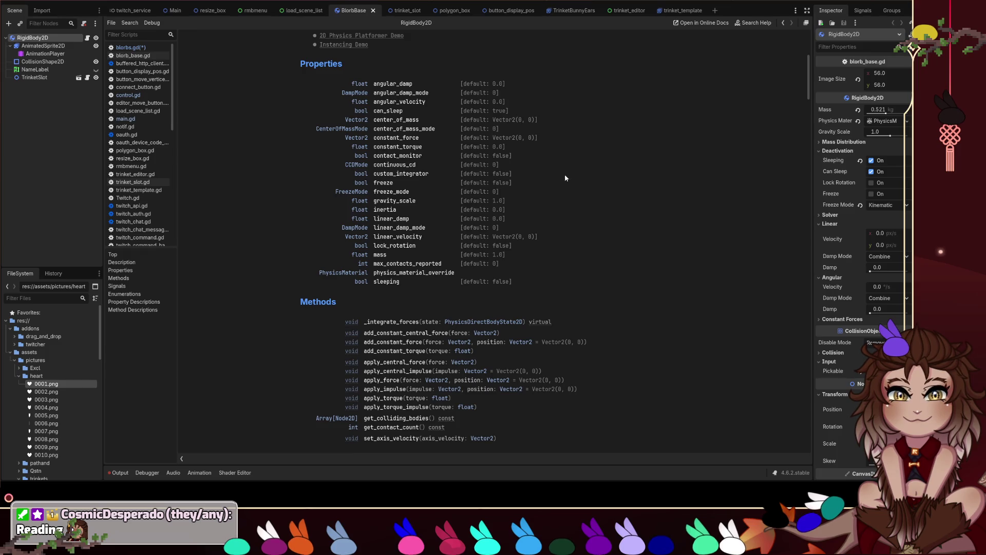
# Step: Highlight the RigidBody2D Properties table and the Methods list
pyautogui.moveTo(298, 48)
pyautogui.mouseDown()
pyautogui.moveTo(411, 108)
pyautogui.moveTo(514, 277)
pyautogui.mouseUp()
pyautogui.click(615, 234)
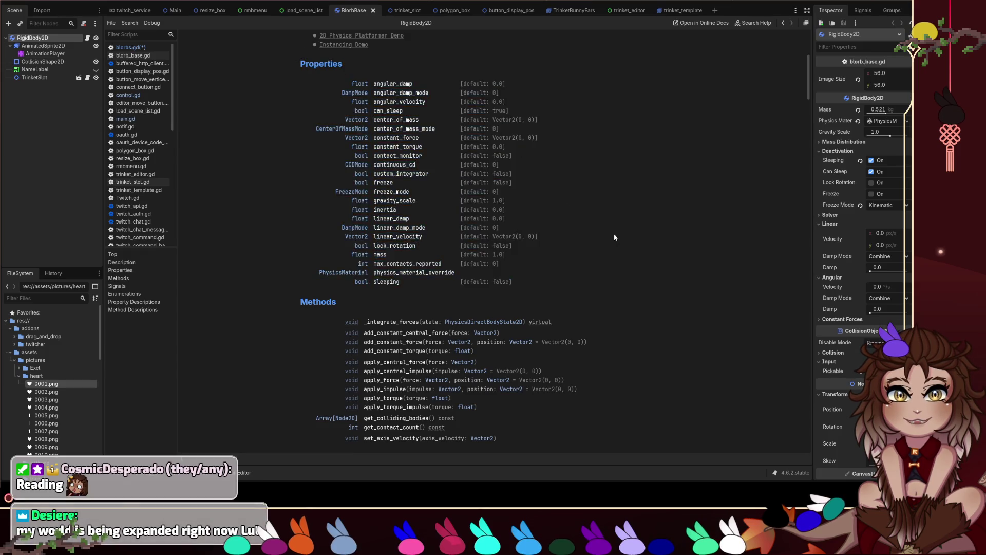
pyautogui.scroll(-3, 614, 237)
pyautogui.moveTo(264, 142)
pyautogui.mouseDown()
pyautogui.moveTo(575, 241)
pyautogui.moveTo(590, 280)
pyautogui.mouseUp()
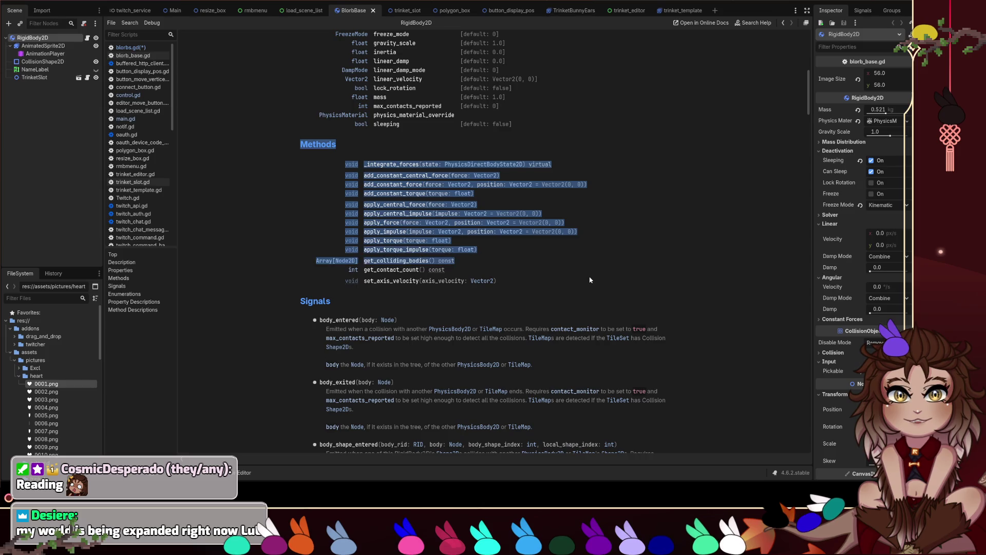
pyautogui.click(590, 279)
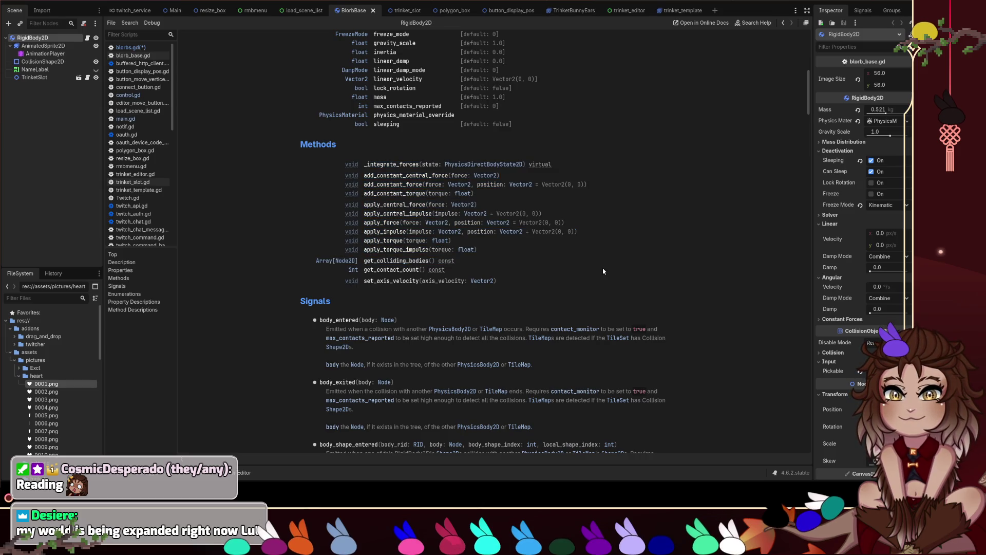
pyautogui.scroll(1, 604, 271)
pyautogui.scroll(3, 609, 279)
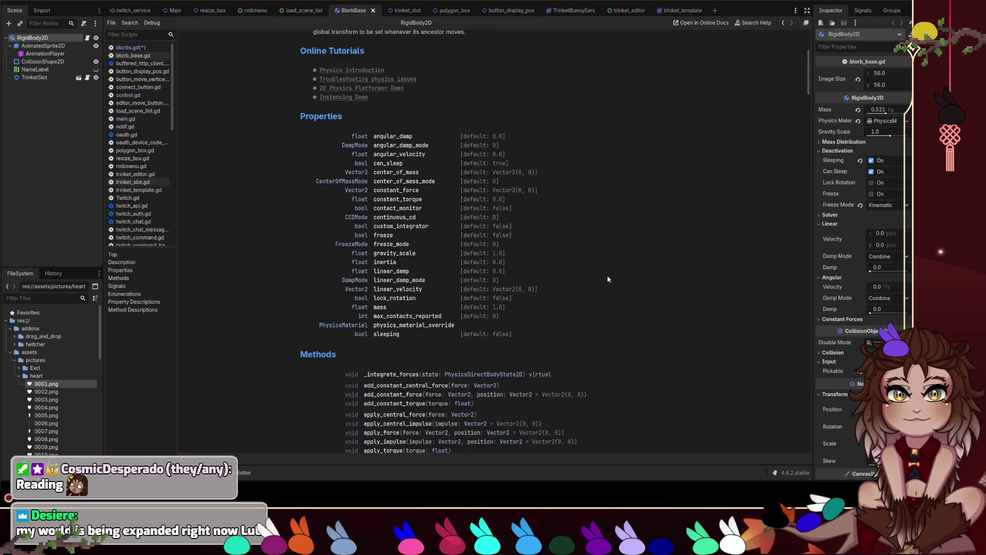
# Step: Re-highlight the full Properties section and Methods, then jump to apply_impulse's description
pyautogui.moveTo(288, 114)
pyautogui.mouseDown()
pyautogui.moveTo(493, 218)
pyautogui.moveTo(550, 300)
pyautogui.mouseUp()
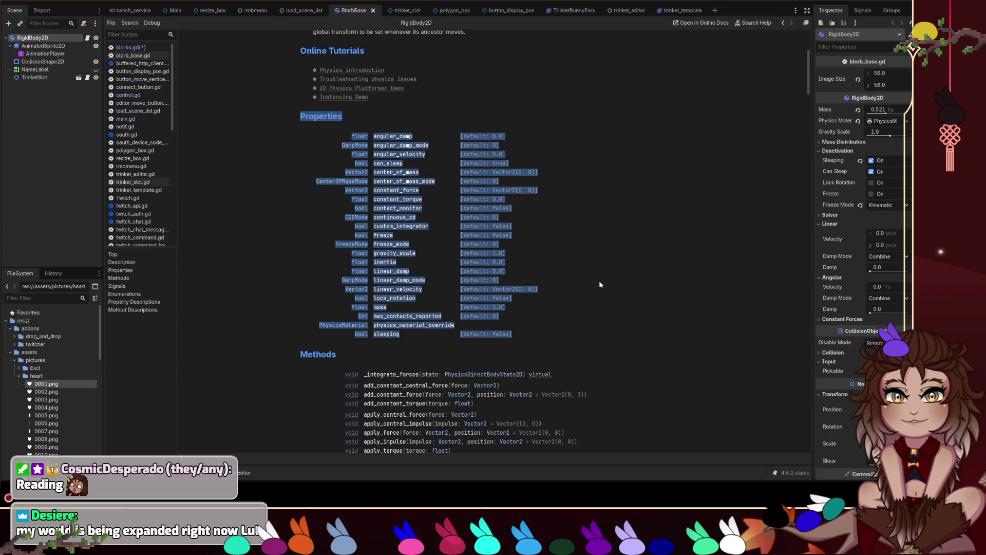
pyautogui.scroll(-3, 599, 284)
pyautogui.moveTo(296, 197); pyautogui.dragTo(603, 300)
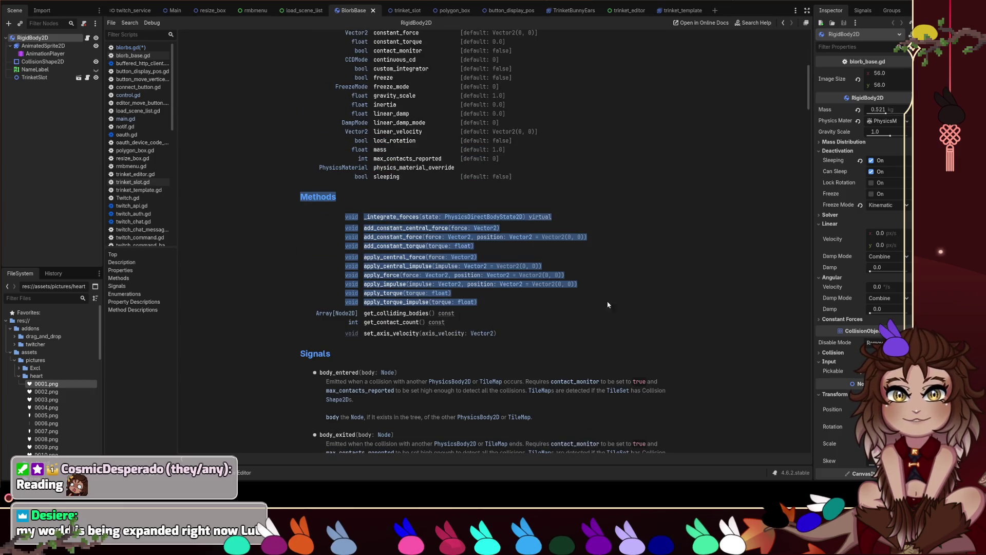
pyautogui.click(603, 305)
pyautogui.scroll(2, 632, 298)
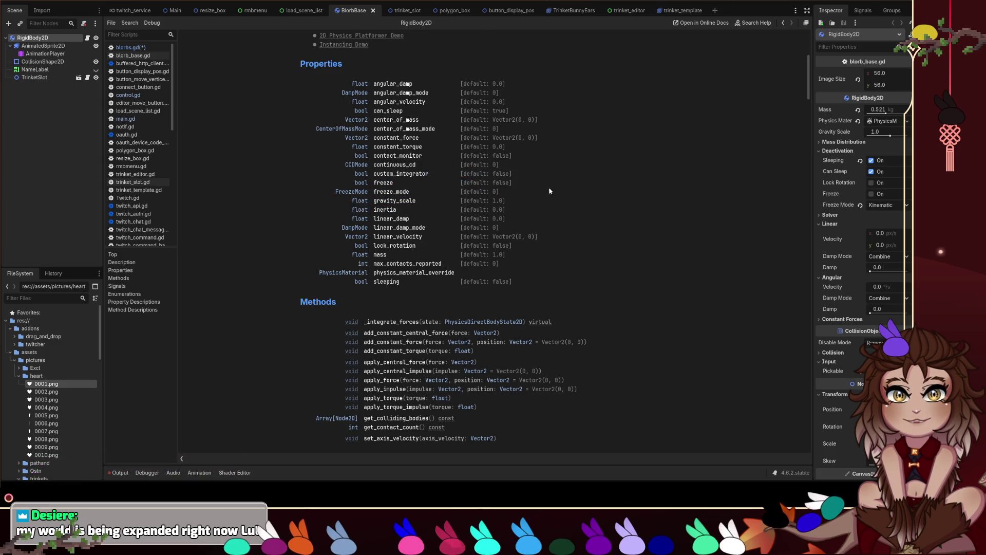
pyautogui.scroll(-3, 575, 258)
pyautogui.click(399, 232)
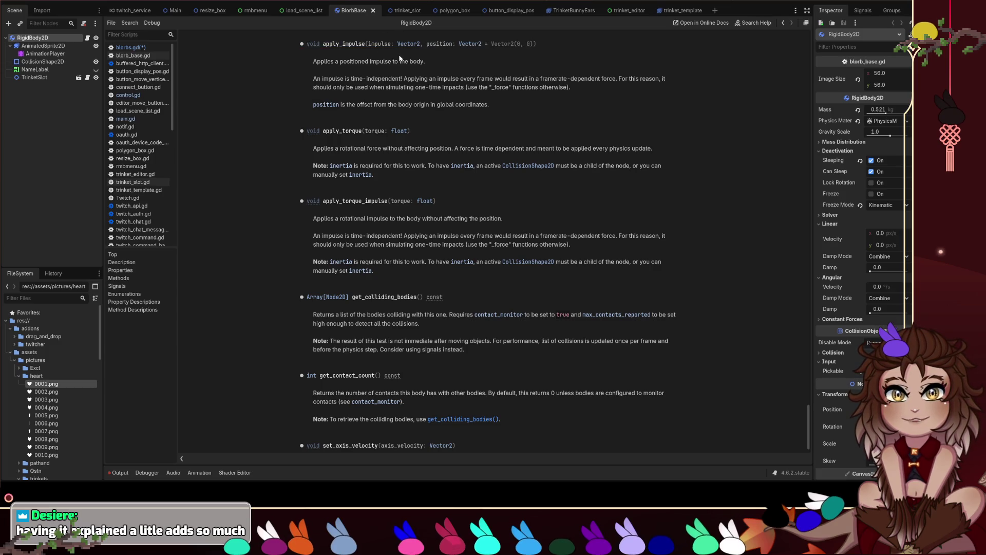
# Step: Highlight apply_impulse's impulse: Vector2 and position: Vector2 = Vector2(0, 0) parameters
pyautogui.moveTo(367, 44); pyautogui.dragTo(420, 44)
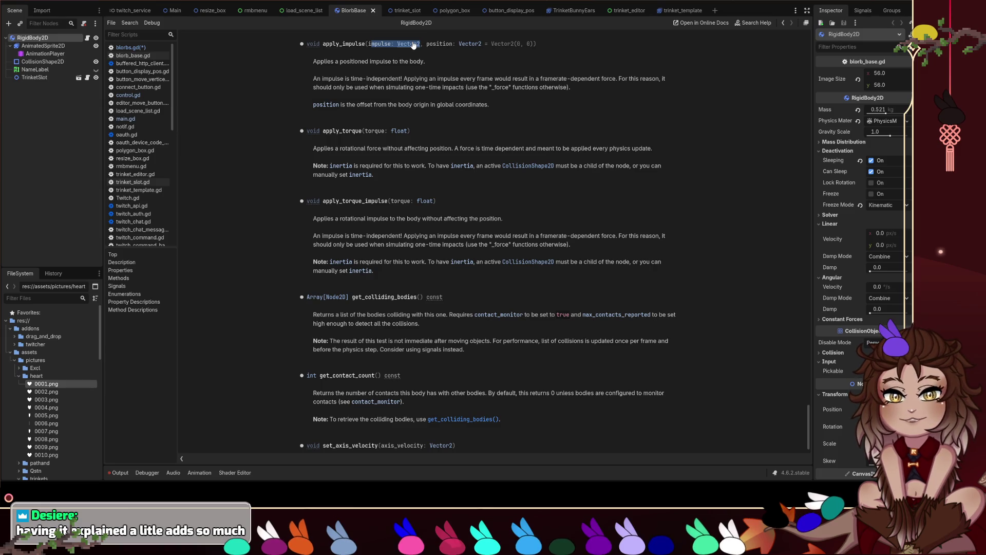
pyautogui.moveTo(422, 45)
pyautogui.mouseDown()
pyautogui.moveTo(537, 45)
pyautogui.moveTo(484, 45)
pyautogui.mouseUp()
pyautogui.click(533, 53)
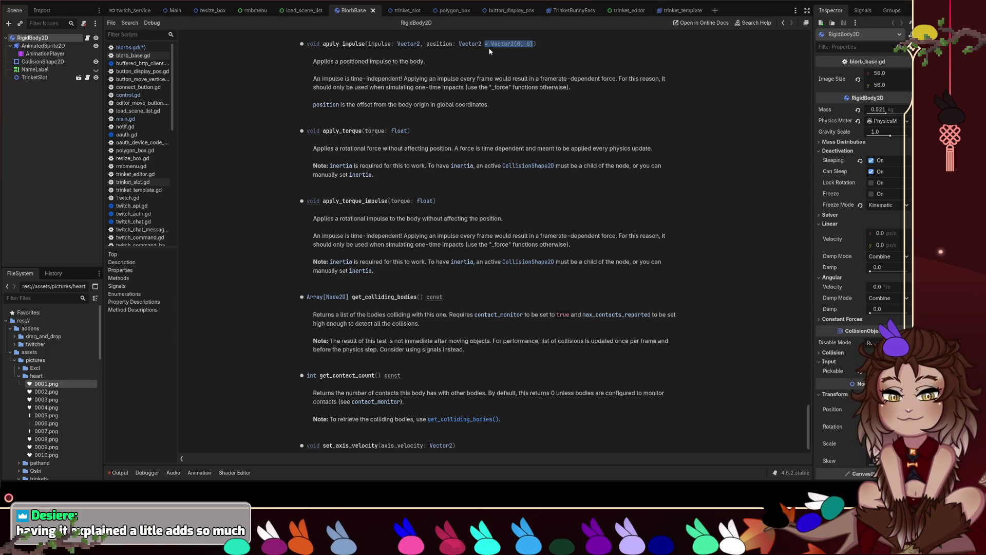
pyautogui.click(432, 59)
pyautogui.moveTo(424, 43)
pyautogui.mouseDown()
pyautogui.moveTo(308, 44)
pyautogui.moveTo(541, 48)
pyautogui.mouseUp()
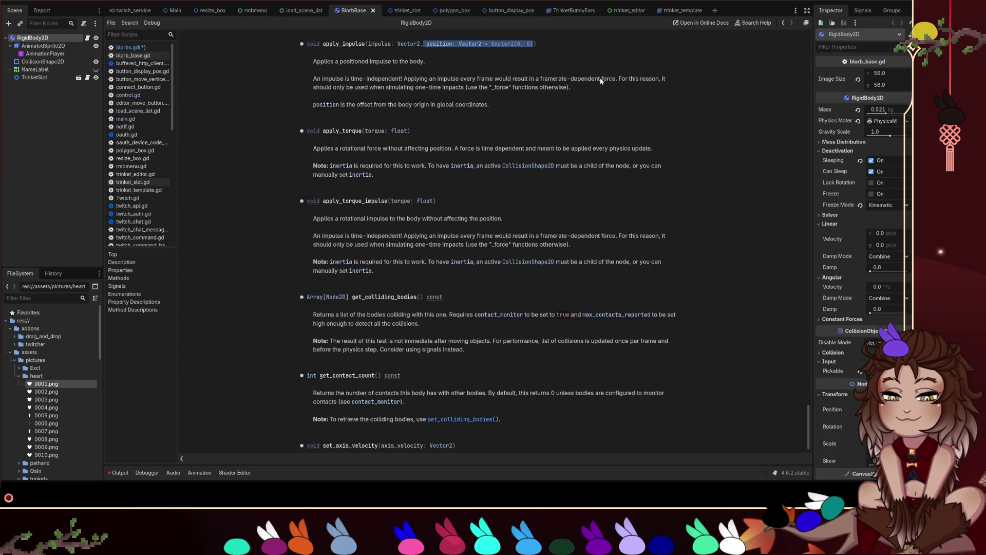